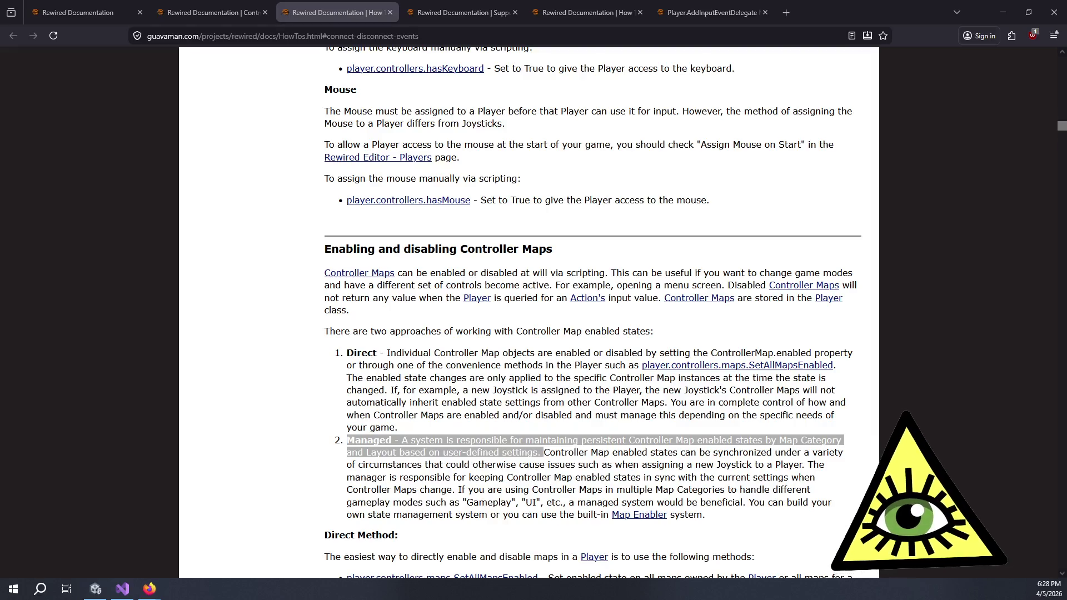
Open the Map Enabler page in a background tab while staying on the Controller Maps section.
{"action": "left_click", "coordinate": [604, 430]}
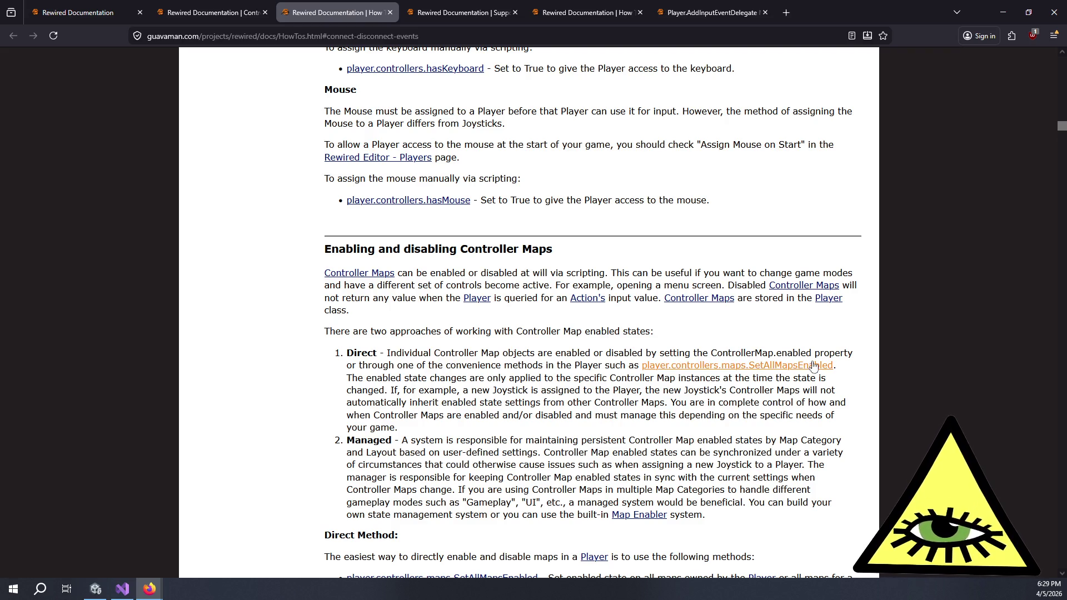
{"action": "middle_click", "coordinate": [636, 522]}
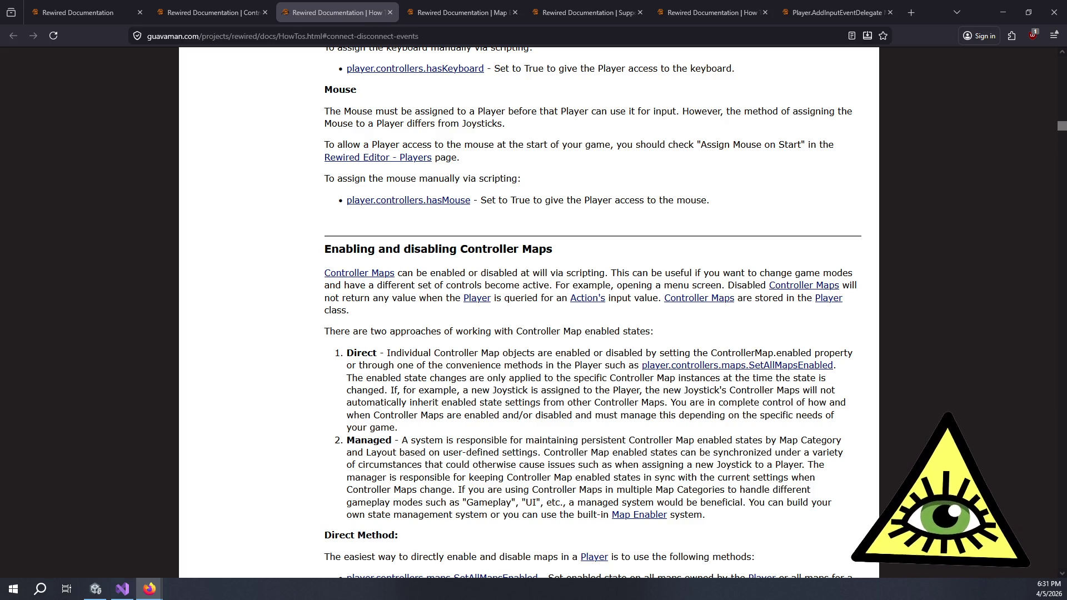
{"action": "scroll", "coordinate": [442, 430], "scroll_direction": "down", "scroll_amount": 4}
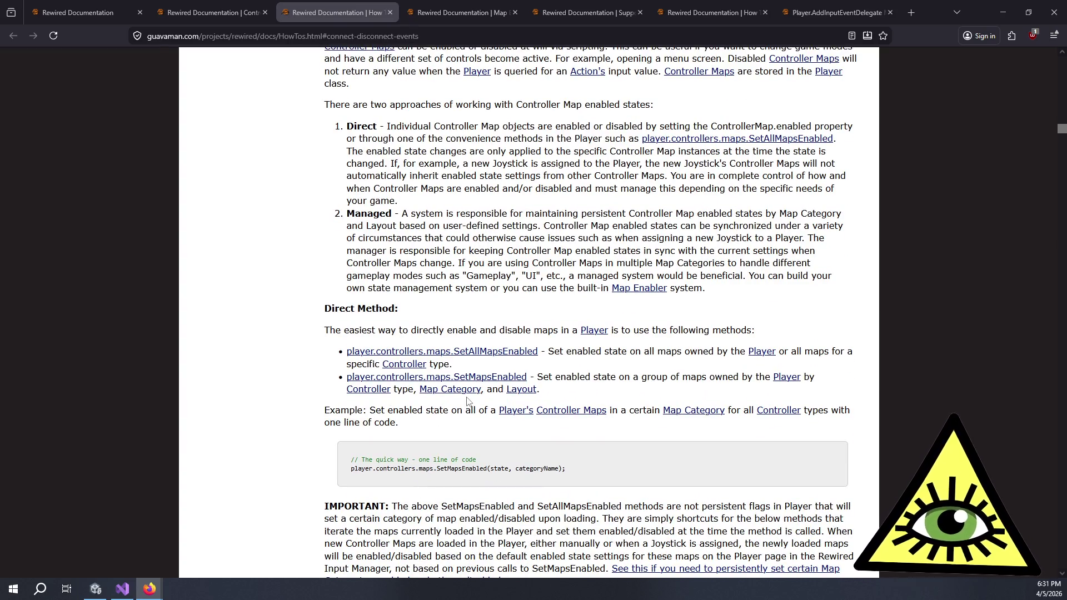
Read the Direct Method note about previous SetMapsEnabled calls.
{"action": "scroll", "coordinate": [633, 403], "scroll_direction": "down", "scroll_amount": 4}
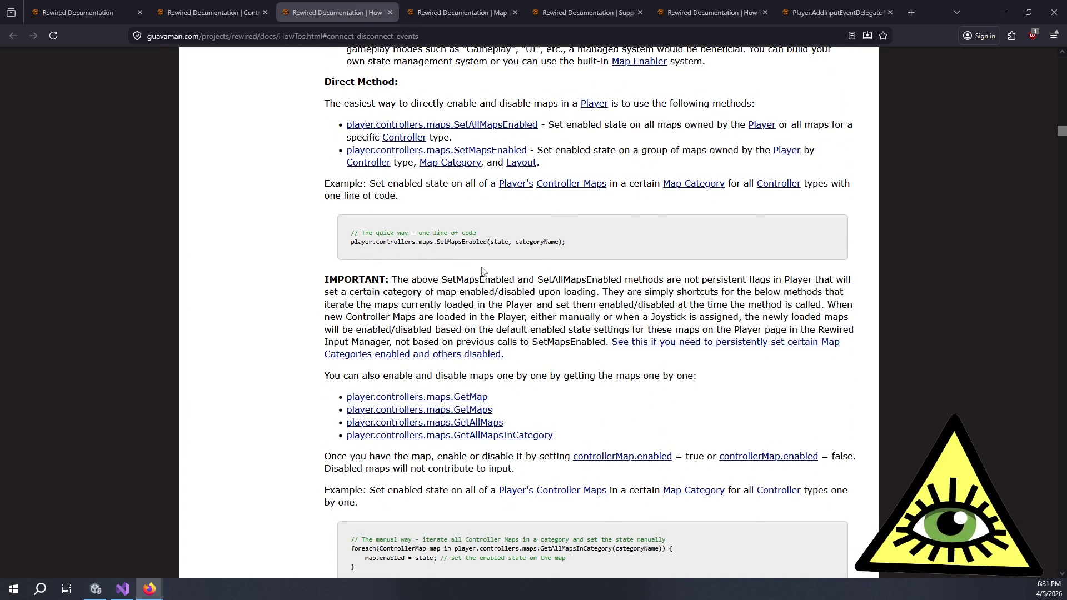
{"action": "mouse_move", "coordinate": [447, 280]}
{"action": "left_mouse_down"}
{"action": "mouse_move", "coordinate": [505, 354]}
{"action": "mouse_move", "coordinate": [564, 339]}
{"action": "left_mouse_up"}
{"action": "left_click", "coordinate": [564, 339]}
{"action": "scroll", "coordinate": [314, 305], "scroll_direction": "down", "scroll_amount": 7}
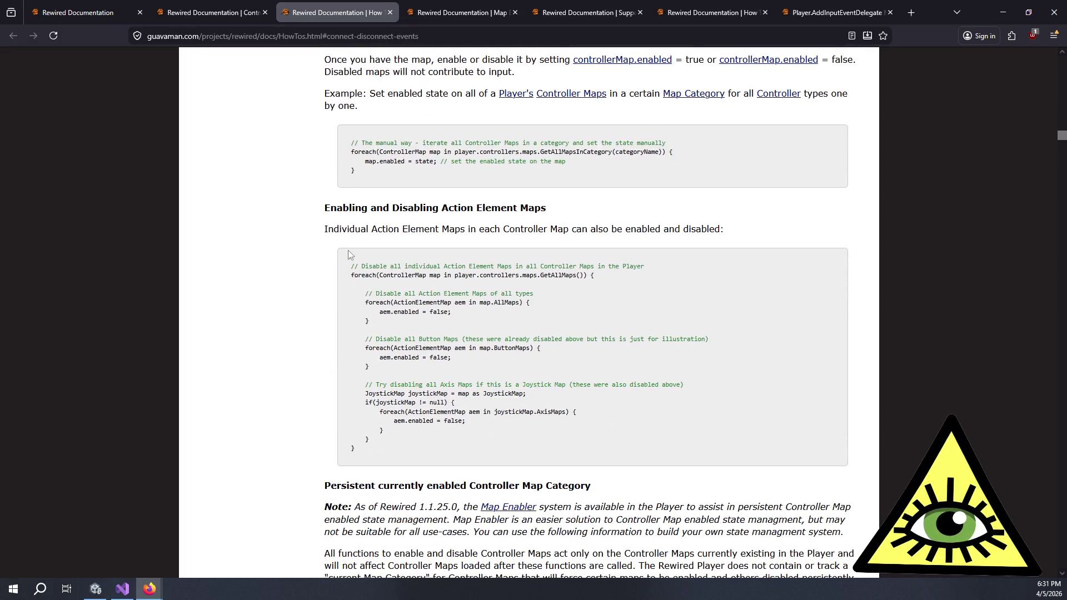
{"action": "scroll", "coordinate": [349, 261], "scroll_direction": "down", "scroll_amount": 6}
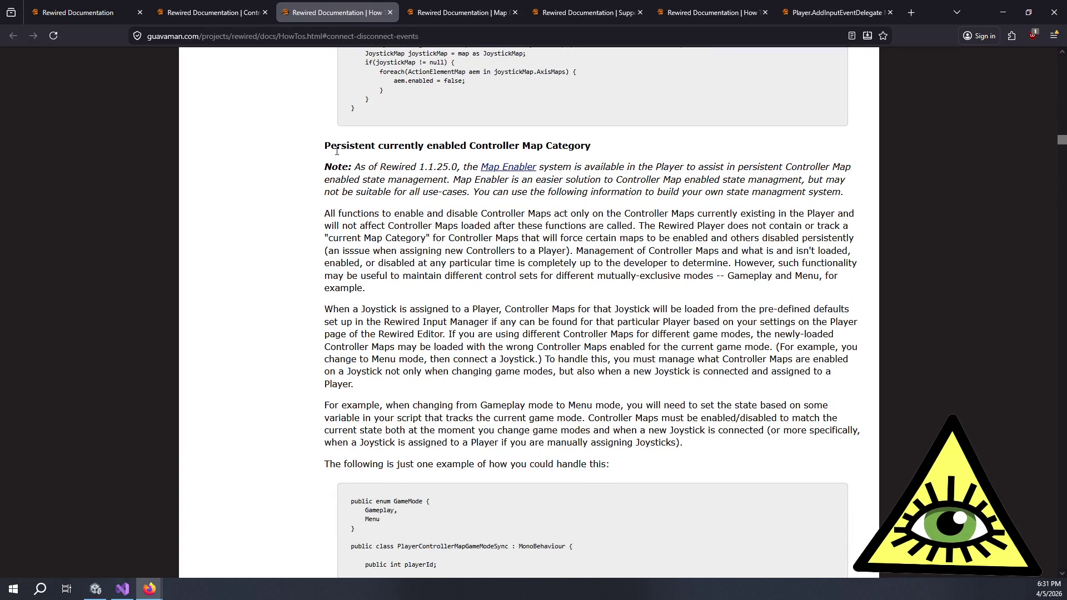
Read the persistent Controller Map Category note and continue to Managing Controller Maps at runtime.
{"action": "mouse_move", "coordinate": [335, 146]}
{"action": "left_mouse_down"}
{"action": "mouse_move", "coordinate": [595, 141]}
{"action": "mouse_move", "coordinate": [550, 144]}
{"action": "mouse_move", "coordinate": [822, 179]}
{"action": "left_mouse_up"}
{"action": "left_click", "coordinate": [556, 144]}
{"action": "left_click", "coordinate": [728, 167]}
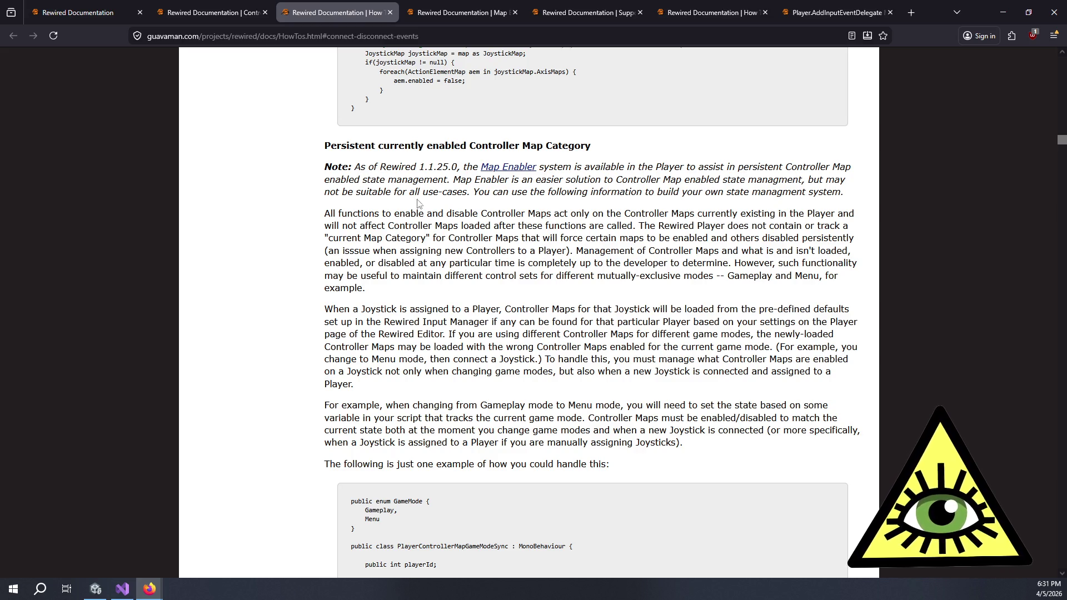
{"action": "left_click_drag", "start_coordinate": [545, 194], "coordinate": [792, 195]}
{"action": "left_click", "coordinate": [749, 217]}
{"action": "scroll", "coordinate": [549, 258], "scroll_direction": "down", "scroll_amount": 3}
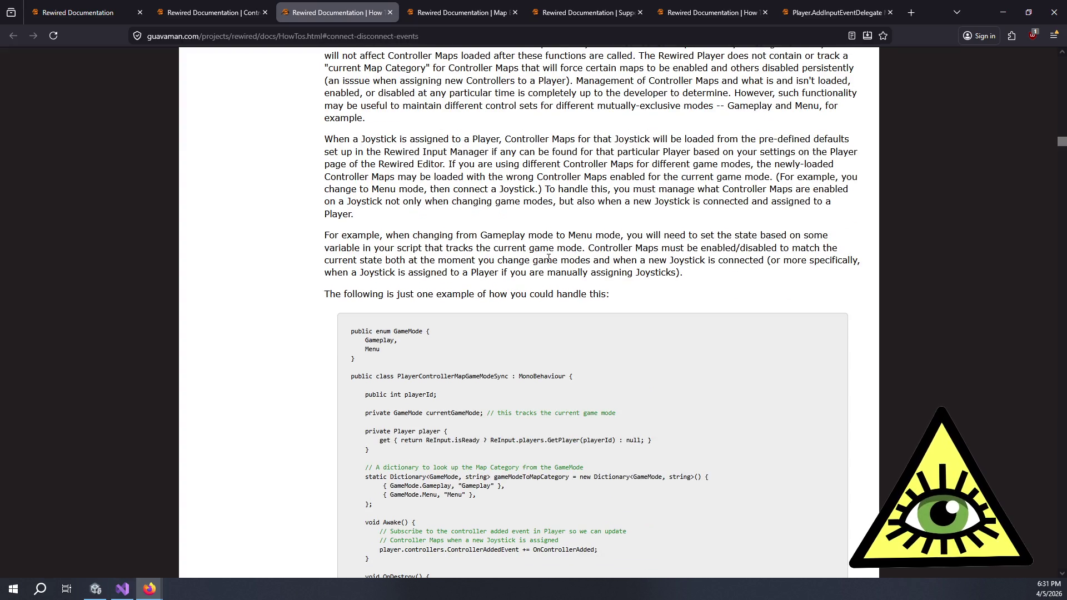
{"action": "scroll", "coordinate": [548, 259], "scroll_direction": "down", "scroll_amount": 8}
{"action": "scroll", "coordinate": [566, 299], "scroll_direction": "down", "scroll_amount": 2}
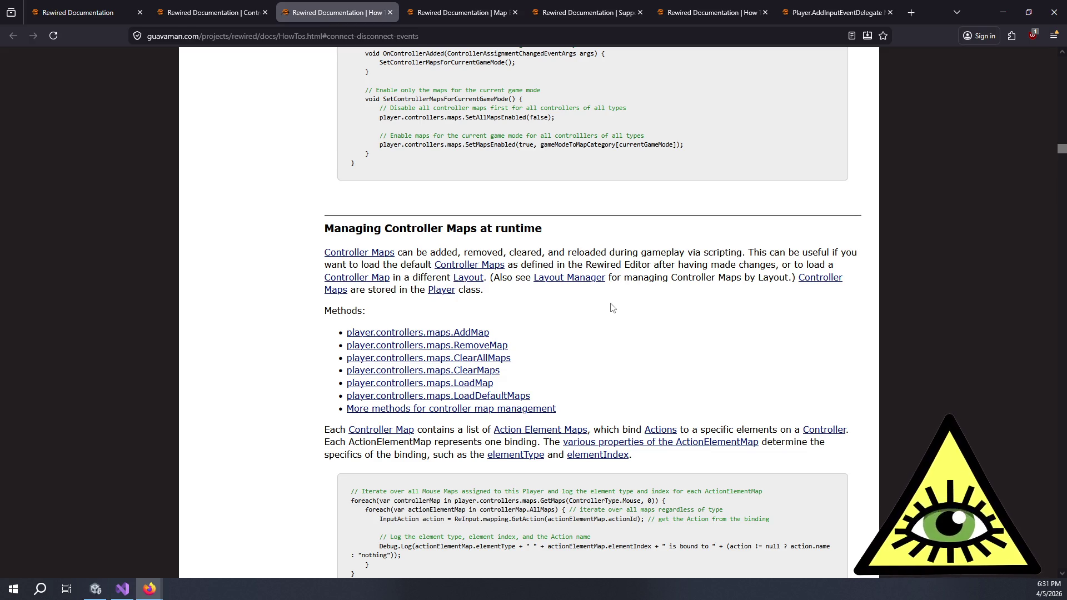
{"action": "scroll", "coordinate": [605, 321], "scroll_direction": "down", "scroll_amount": 3}
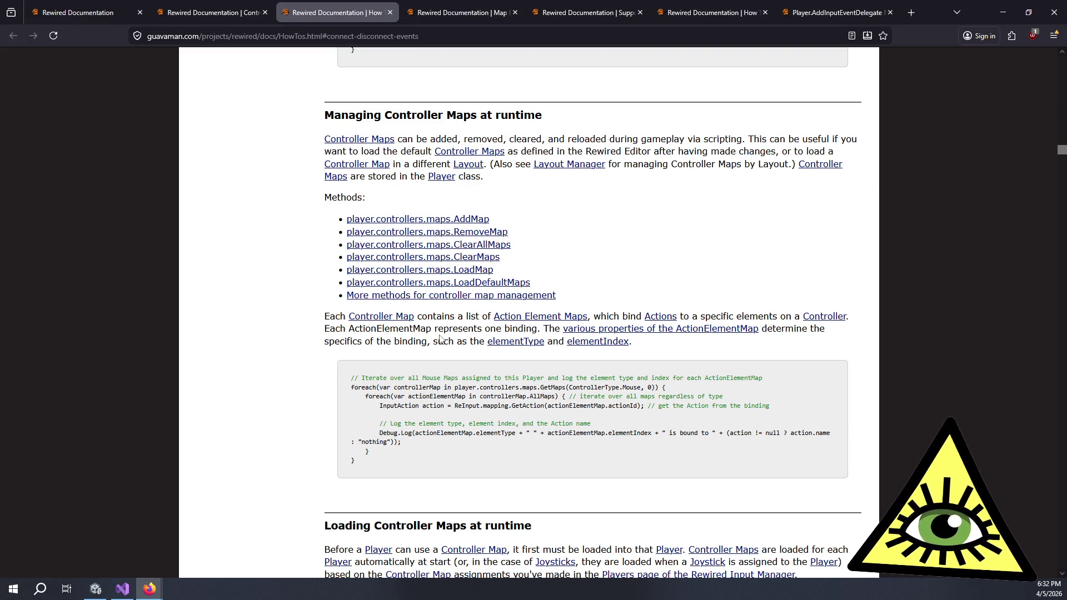
Scroll past Loading Controller Maps and read the button/axis/key name heading, help-text and key-name explanation.
{"action": "scroll", "coordinate": [439, 337], "scroll_direction": "down", "scroll_amount": 3}
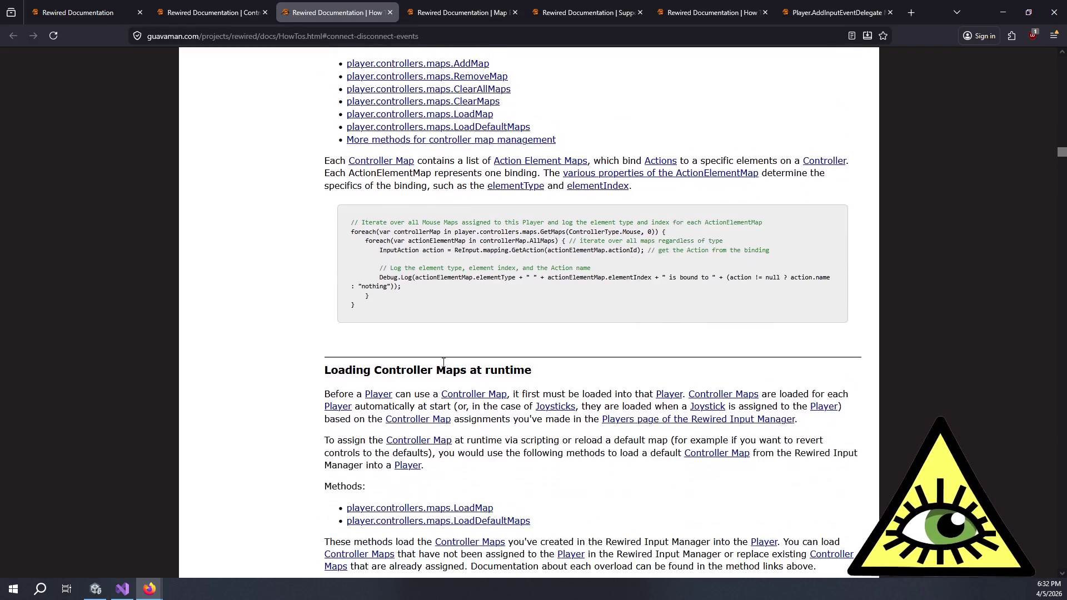
{"action": "scroll", "coordinate": [424, 376], "scroll_direction": "down", "scroll_amount": 2}
{"action": "scroll", "coordinate": [450, 365], "scroll_direction": "down", "scroll_amount": 5}
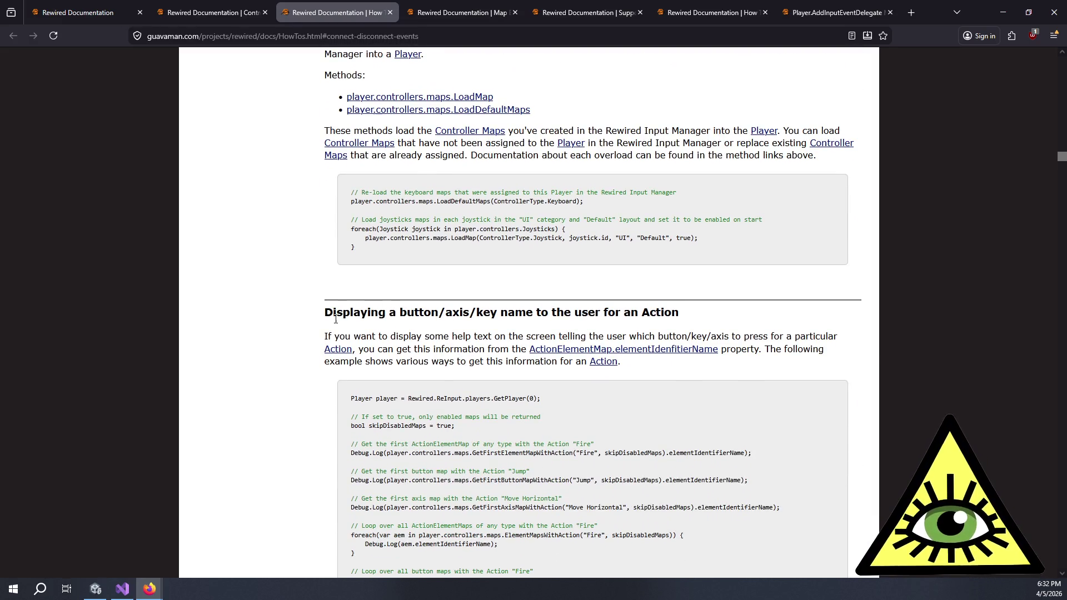
{"action": "left_click_drag", "start_coordinate": [343, 313], "coordinate": [704, 323]}
{"action": "left_click", "coordinate": [694, 322]}
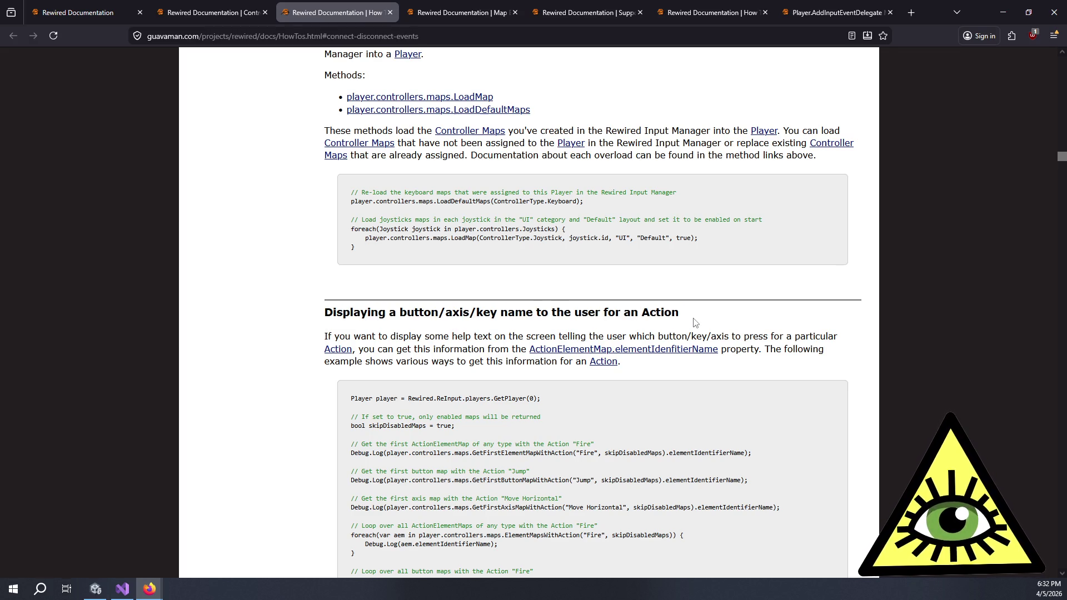
{"action": "mouse_move", "coordinate": [332, 339]}
{"action": "left_mouse_down"}
{"action": "mouse_move", "coordinate": [718, 351]}
{"action": "mouse_move", "coordinate": [670, 337]}
{"action": "mouse_move", "coordinate": [733, 337]}
{"action": "mouse_move", "coordinate": [467, 336]}
{"action": "mouse_move", "coordinate": [485, 348]}
{"action": "left_mouse_up"}
{"action": "left_click", "coordinate": [484, 344]}
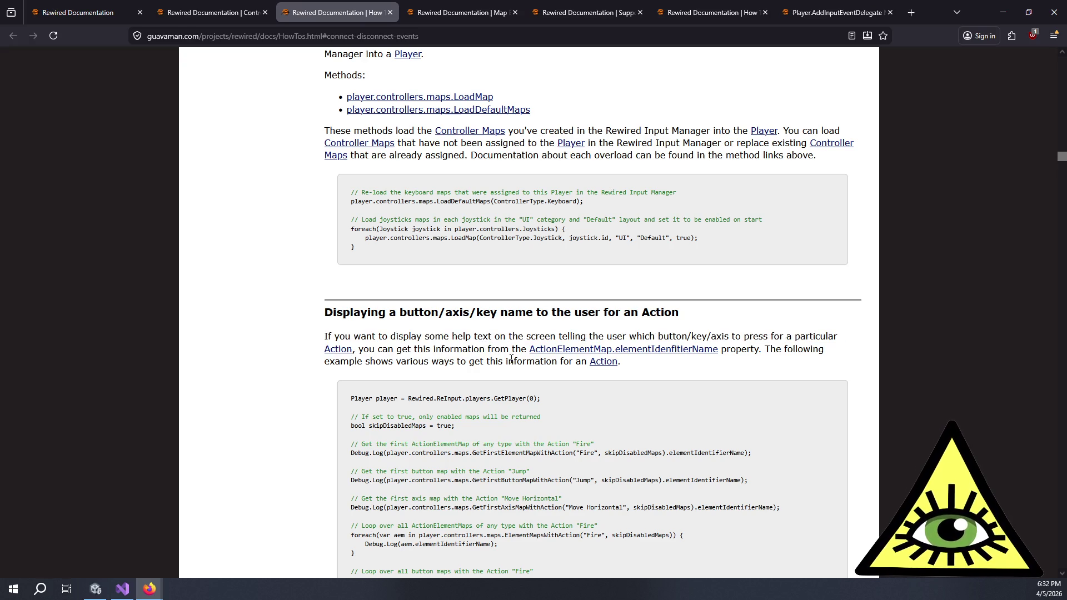
{"action": "mouse_move", "coordinate": [511, 361]}
{"action": "left_mouse_down"}
{"action": "mouse_move", "coordinate": [381, 336]}
{"action": "mouse_move", "coordinate": [509, 376]}
{"action": "left_mouse_up"}
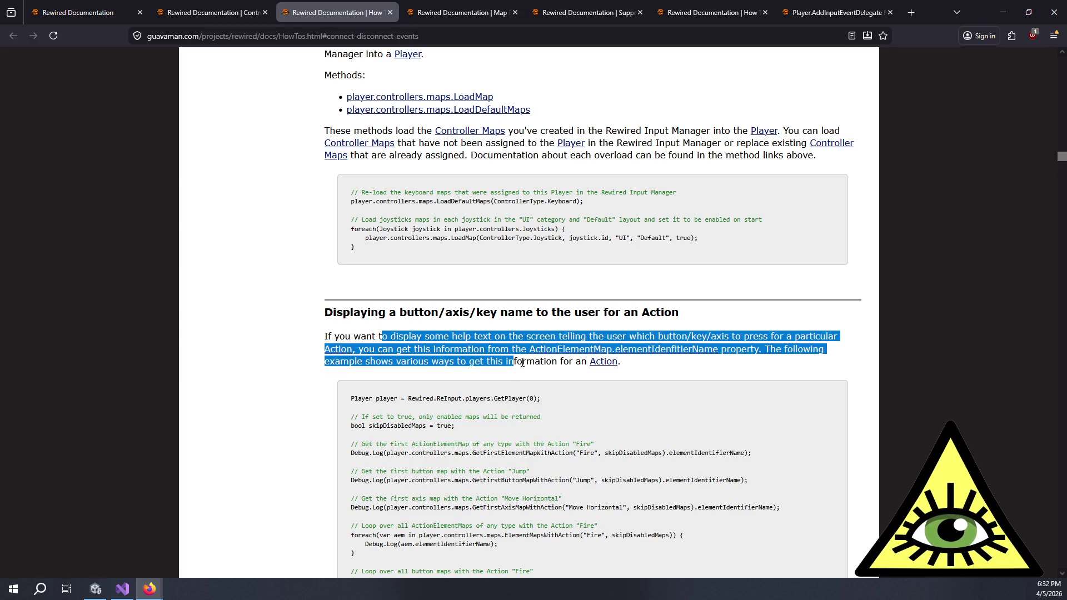
Study the skipDisabledMaps setting and the ElementMapsWithAction loop over Fire button maps.
{"action": "left_click", "coordinate": [509, 376]}
{"action": "scroll", "coordinate": [509, 376], "scroll_direction": "down", "scroll_amount": 3}
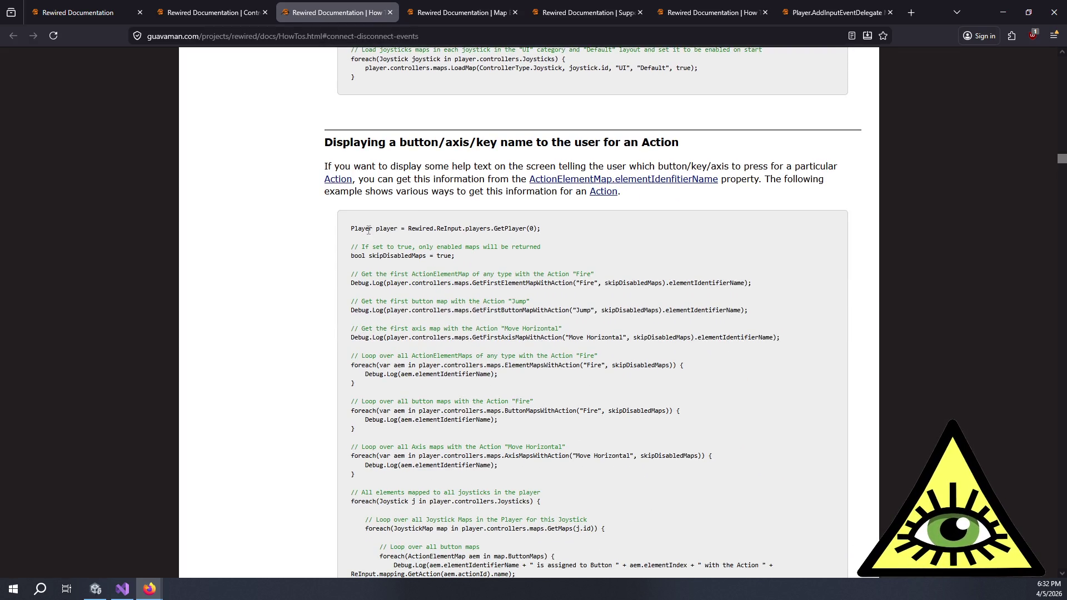
{"action": "left_click_drag", "start_coordinate": [351, 245], "coordinate": [465, 257]}
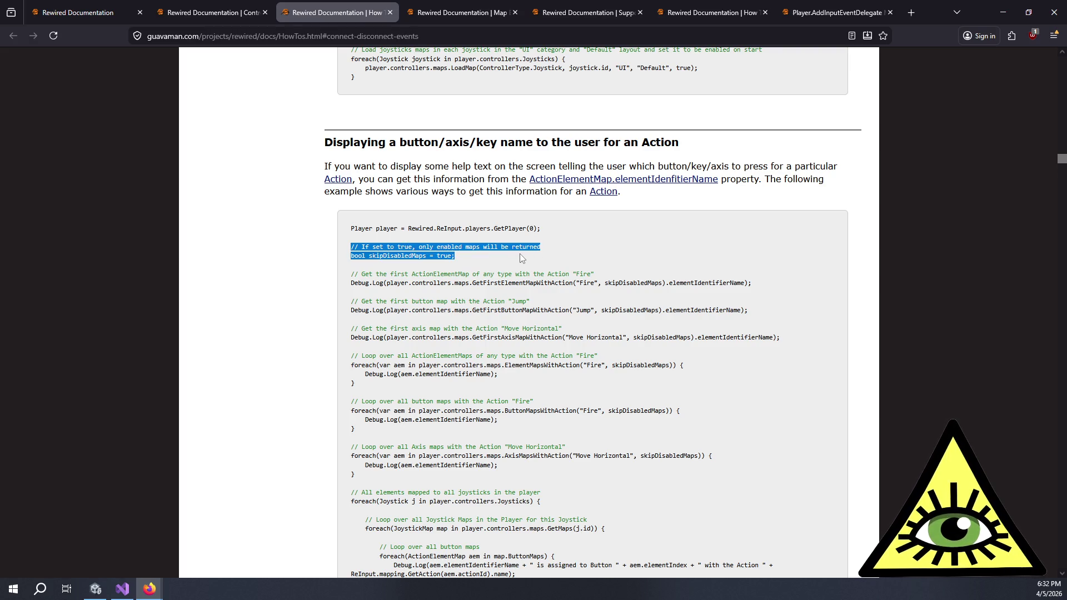
{"action": "mouse_move", "coordinate": [553, 267]}
{"action": "left_mouse_down"}
{"action": "mouse_move", "coordinate": [639, 286]}
{"action": "mouse_move", "coordinate": [545, 307]}
{"action": "mouse_move", "coordinate": [639, 311]}
{"action": "mouse_move", "coordinate": [512, 331]}
{"action": "mouse_move", "coordinate": [799, 341]}
{"action": "mouse_move", "coordinate": [530, 329]}
{"action": "mouse_move", "coordinate": [587, 347]}
{"action": "mouse_move", "coordinate": [495, 356]}
{"action": "left_mouse_up"}
{"action": "left_click_drag", "start_coordinate": [372, 356], "coordinate": [628, 357]}
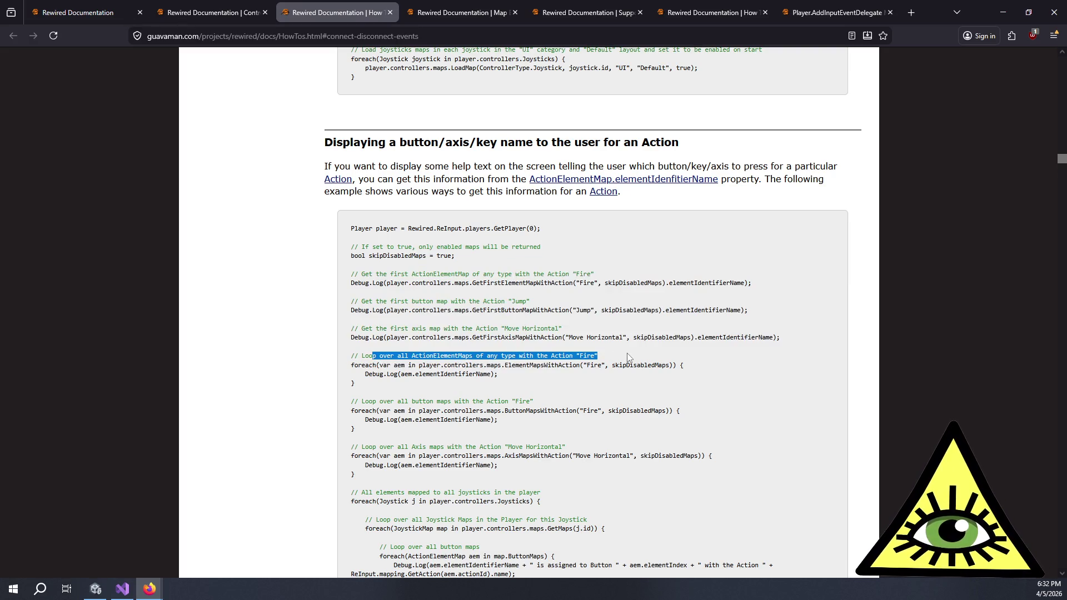
{"action": "left_click", "coordinate": [542, 369]}
{"action": "double_click", "coordinate": [538, 366]}
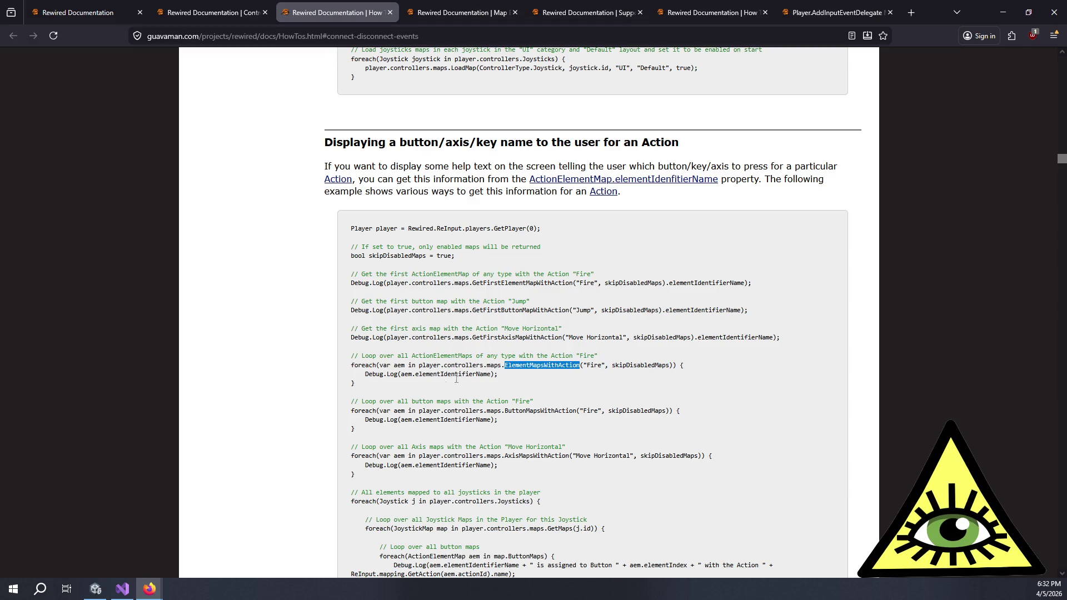
{"action": "mouse_move", "coordinate": [364, 404]}
{"action": "left_mouse_down"}
{"action": "mouse_move", "coordinate": [489, 404]}
{"action": "mouse_move", "coordinate": [508, 413]}
{"action": "mouse_move", "coordinate": [503, 420]}
{"action": "mouse_move", "coordinate": [572, 411]}
{"action": "left_mouse_up"}
Read the Axis maps lookup and the comments on looping Joystick Maps and button maps.
{"action": "scroll", "coordinate": [525, 390], "scroll_direction": "down", "scroll_amount": 3}
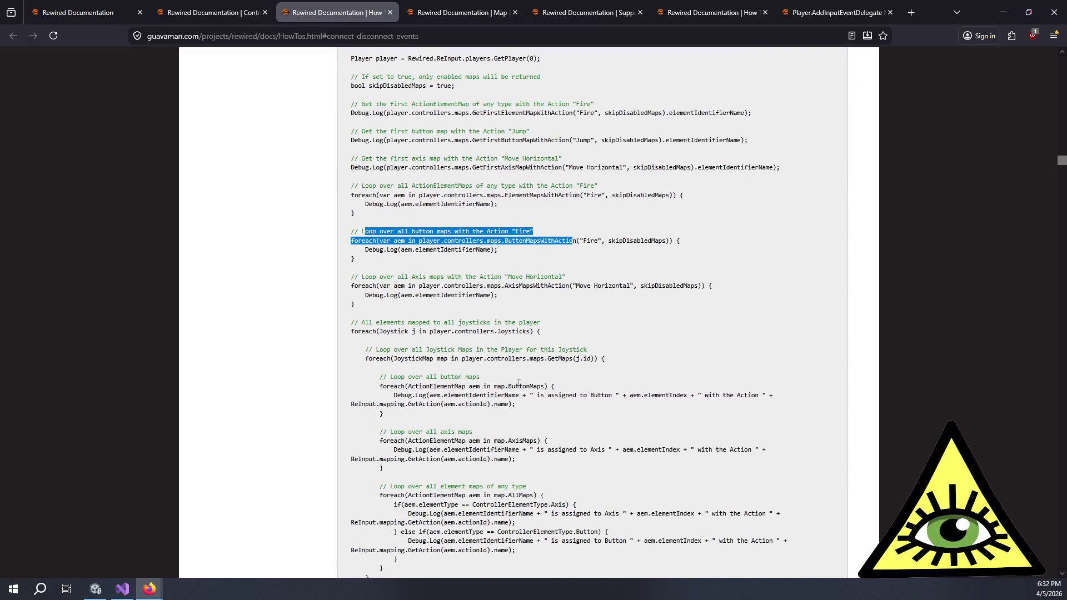
{"action": "mouse_move", "coordinate": [387, 286]}
{"action": "left_mouse_down"}
{"action": "mouse_move", "coordinate": [569, 303]}
{"action": "mouse_move", "coordinate": [562, 282]}
{"action": "left_mouse_up"}
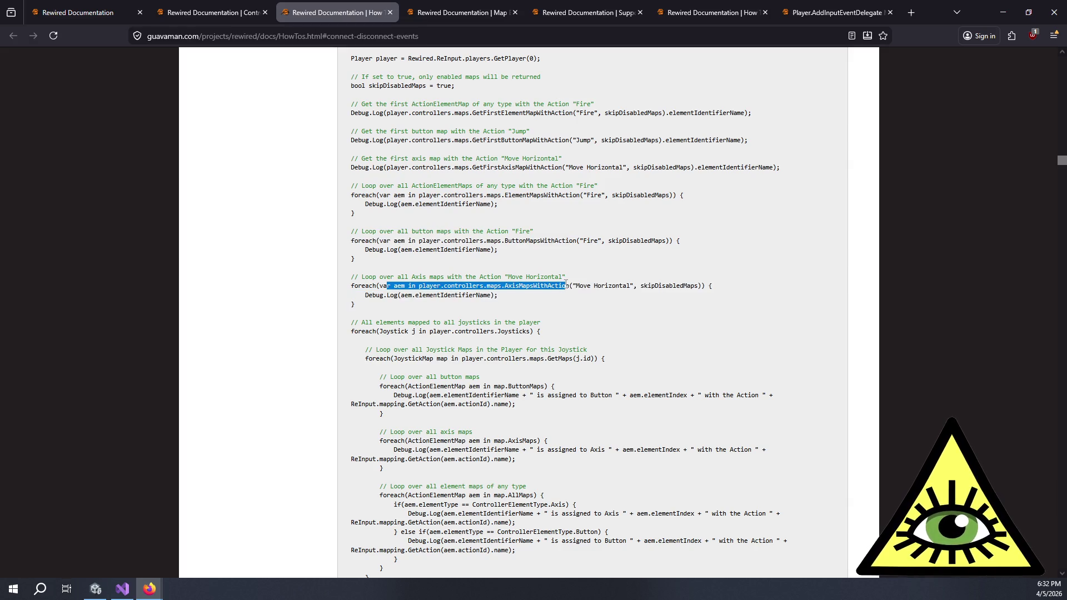
{"action": "left_click", "coordinate": [562, 282]}
{"action": "left_click_drag", "start_coordinate": [370, 323], "coordinate": [552, 324]}
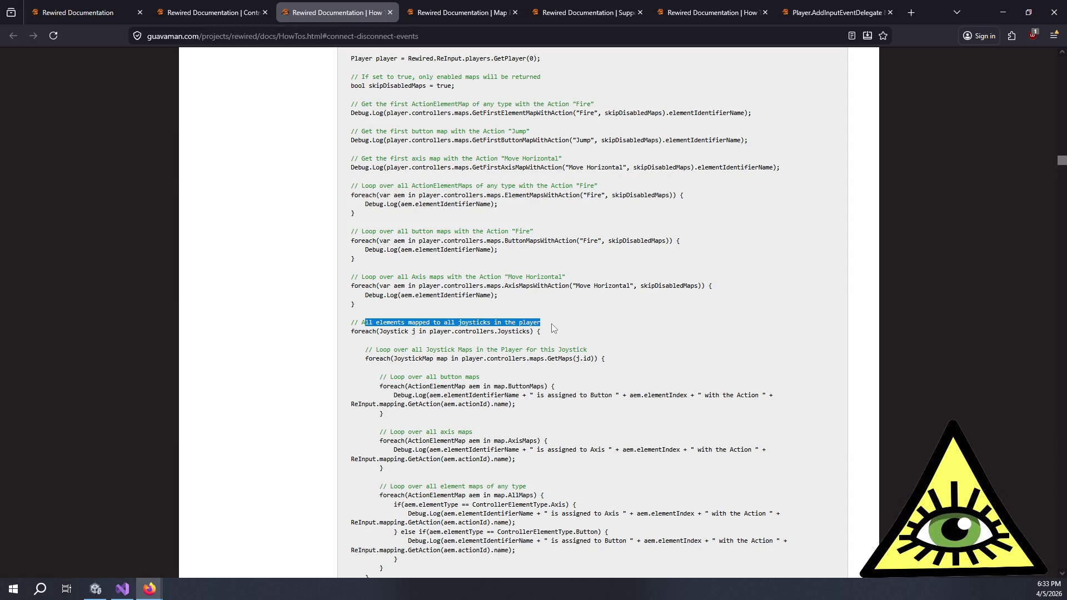
{"action": "left_click", "coordinate": [552, 324]}
{"action": "scroll", "coordinate": [443, 263], "scroll_direction": "down", "scroll_amount": 2}
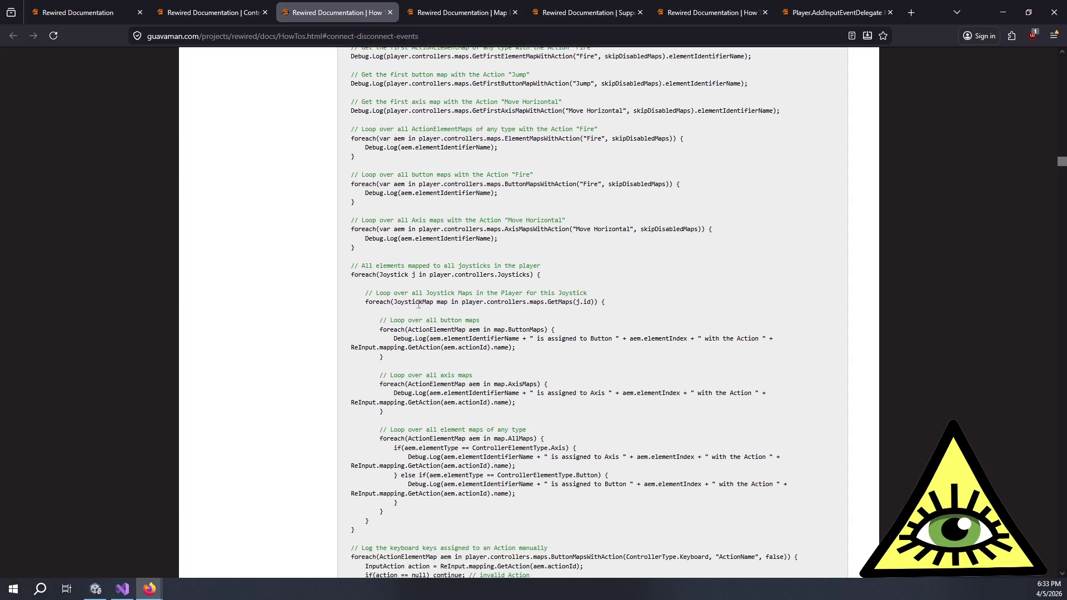
{"action": "left_click_drag", "start_coordinate": [383, 293], "coordinate": [593, 295]}
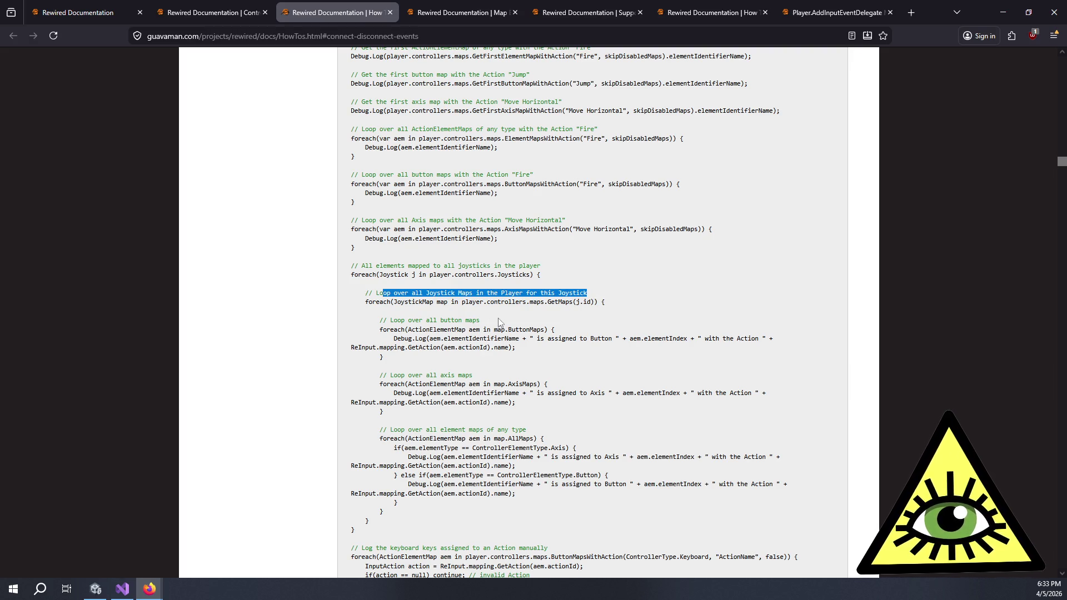
{"action": "left_click_drag", "start_coordinate": [395, 321], "coordinate": [508, 323]}
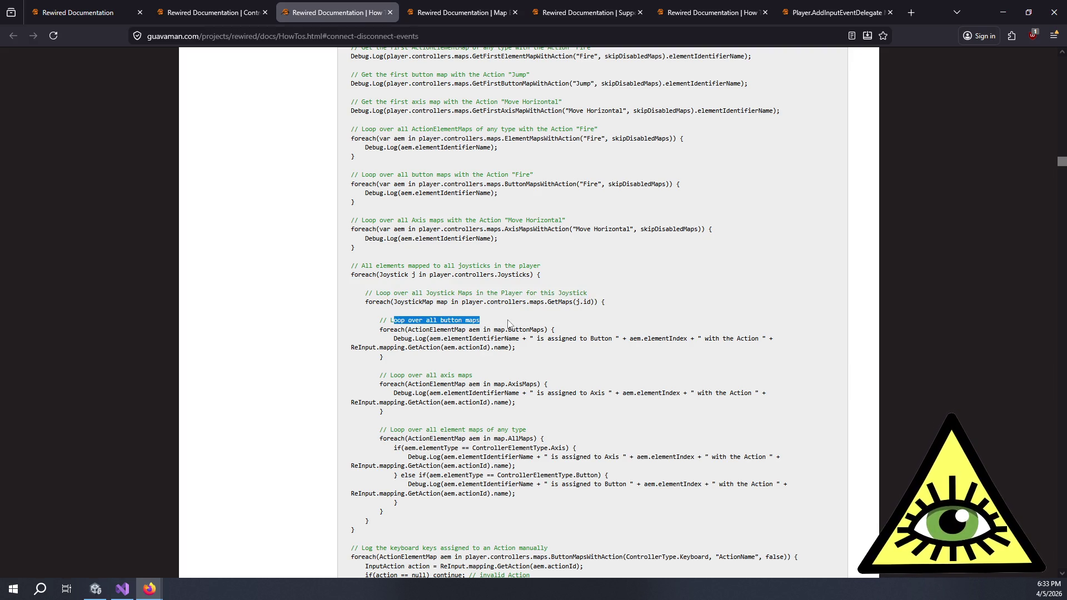
{"action": "left_click_drag", "start_coordinate": [397, 375], "coordinate": [473, 375]}
Open the glyph system docs in a background tab, then show the Map Enabler page.
{"action": "scroll", "coordinate": [451, 367], "scroll_direction": "down", "scroll_amount": 3}
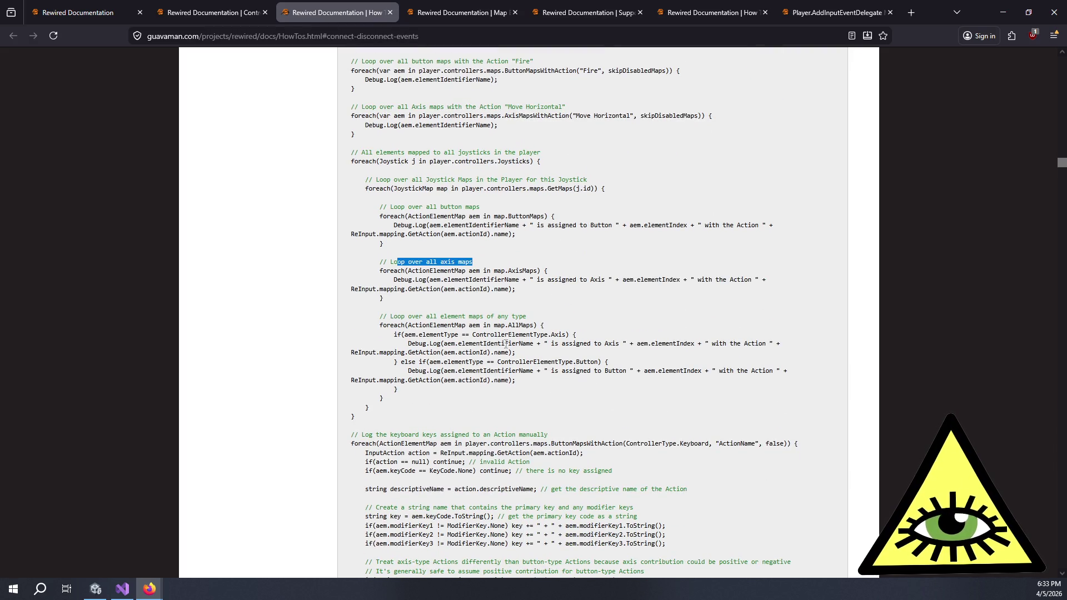
{"action": "scroll", "coordinate": [508, 344], "scroll_direction": "down", "scroll_amount": 3}
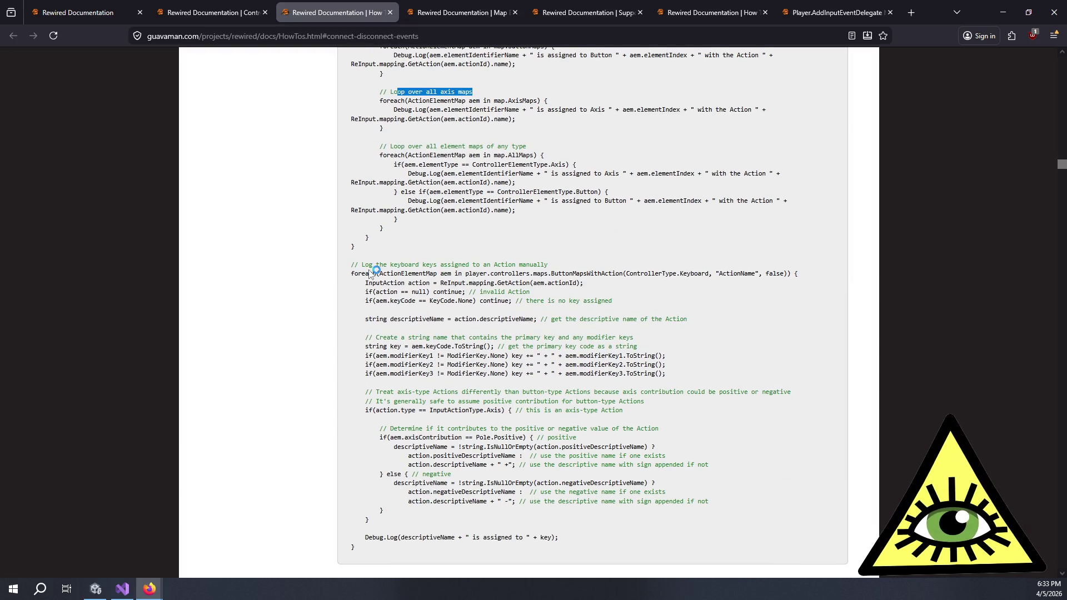
{"action": "scroll", "coordinate": [414, 325], "scroll_direction": "down", "scroll_amount": 6}
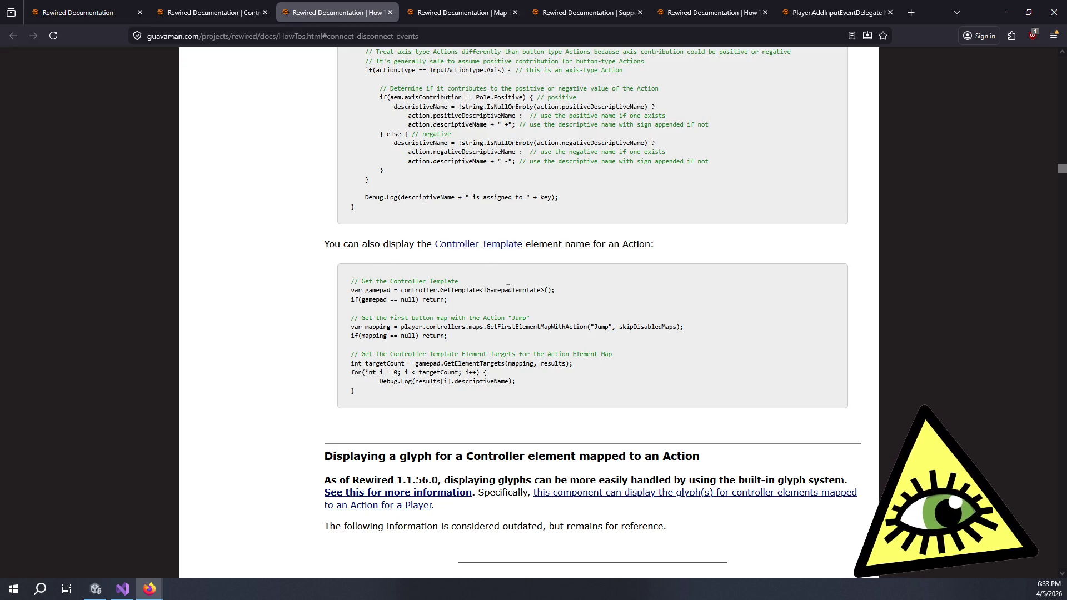
{"action": "scroll", "coordinate": [469, 344], "scroll_direction": "down", "scroll_amount": 4}
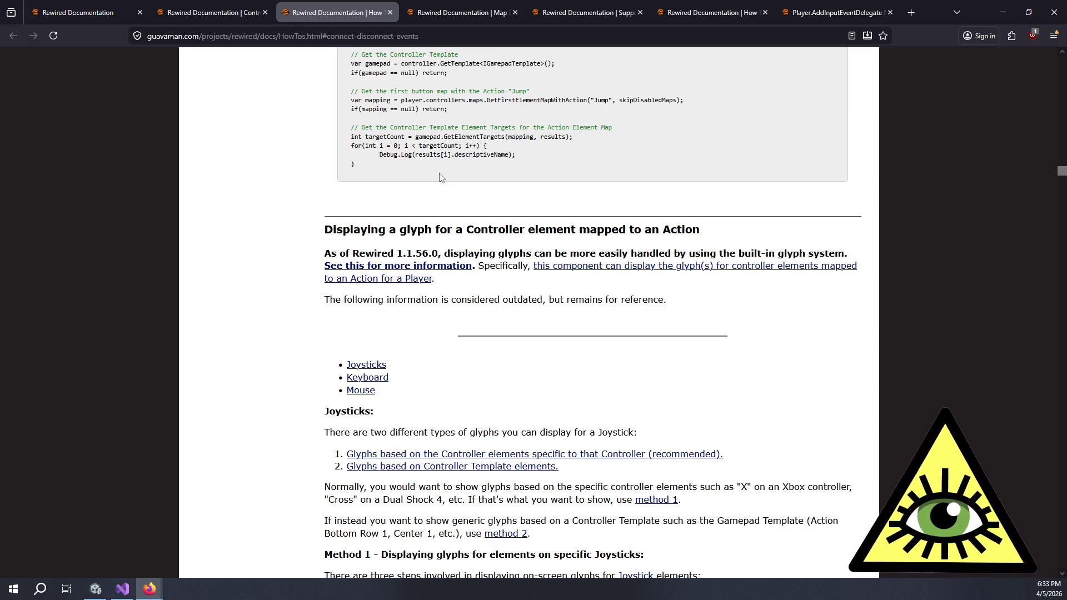
{"action": "middle_click", "coordinate": [445, 270]}
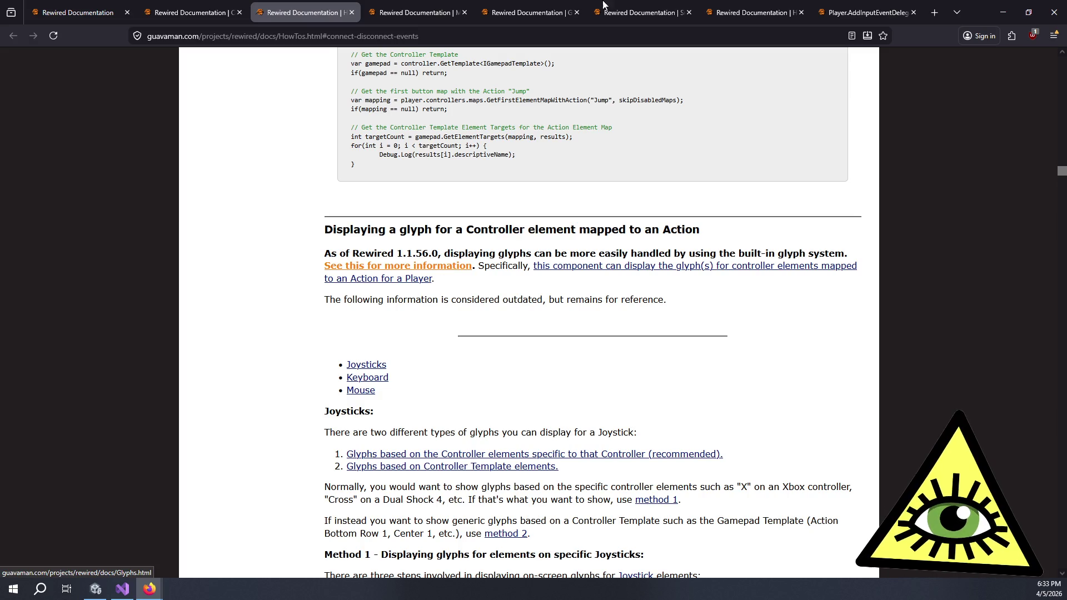
{"action": "scroll", "coordinate": [489, 317], "scroll_direction": "down", "scroll_amount": 2}
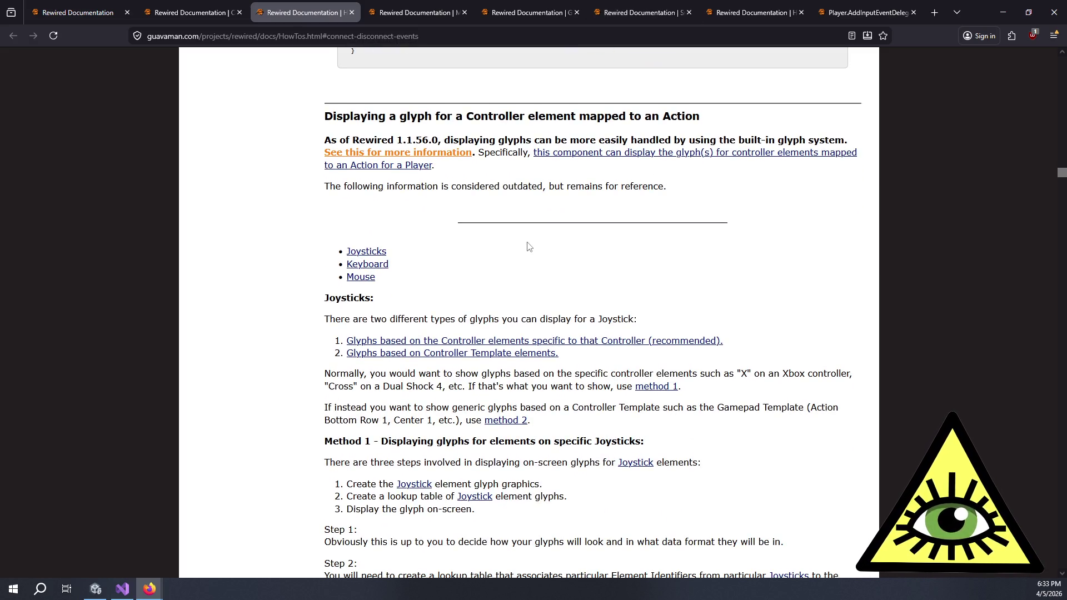
{"action": "scroll", "coordinate": [530, 247], "scroll_direction": "down", "scroll_amount": 2}
{"action": "scroll", "coordinate": [533, 242], "scroll_direction": "up", "scroll_amount": 2}
{"action": "left_click", "coordinate": [415, 13]}
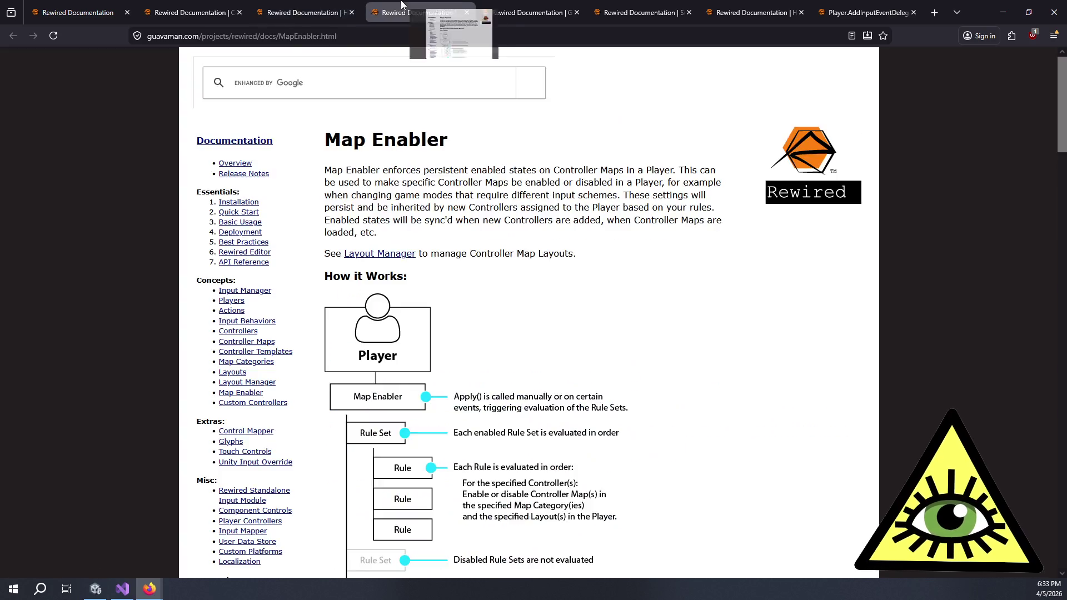
Show the Glyphs documentation and read its introduction paragraphs.
{"action": "left_click", "coordinate": [493, 5]}
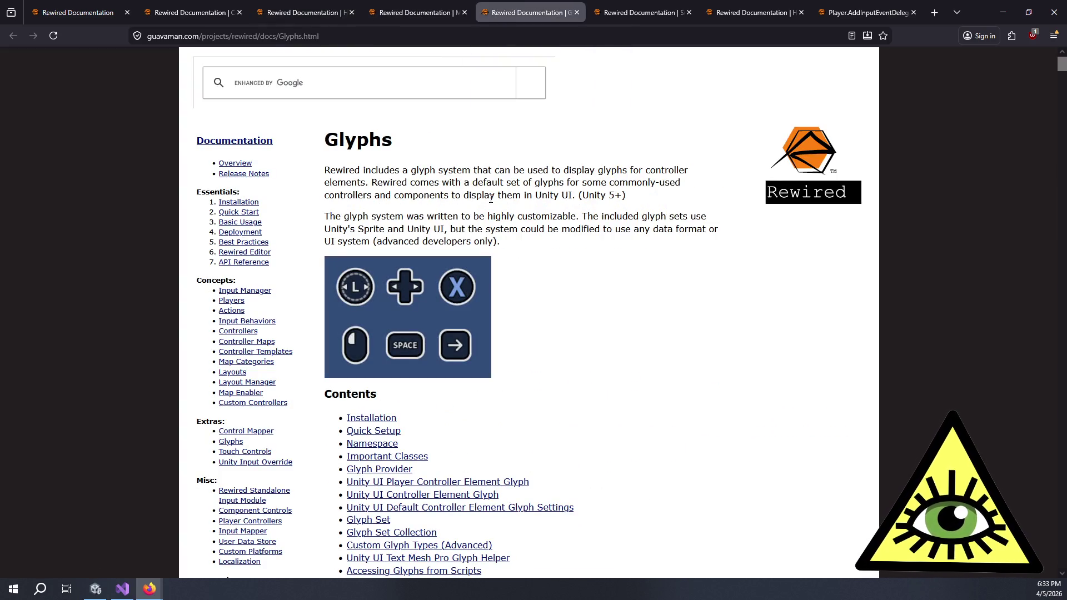
{"action": "mouse_move", "coordinate": [372, 172]}
{"action": "left_mouse_down"}
{"action": "mouse_move", "coordinate": [620, 194]}
{"action": "mouse_move", "coordinate": [481, 245]}
{"action": "mouse_move", "coordinate": [511, 246]}
{"action": "mouse_move", "coordinate": [653, 200]}
{"action": "left_mouse_up"}
{"action": "left_click", "coordinate": [514, 248]}
{"action": "left_click", "coordinate": [649, 202]}
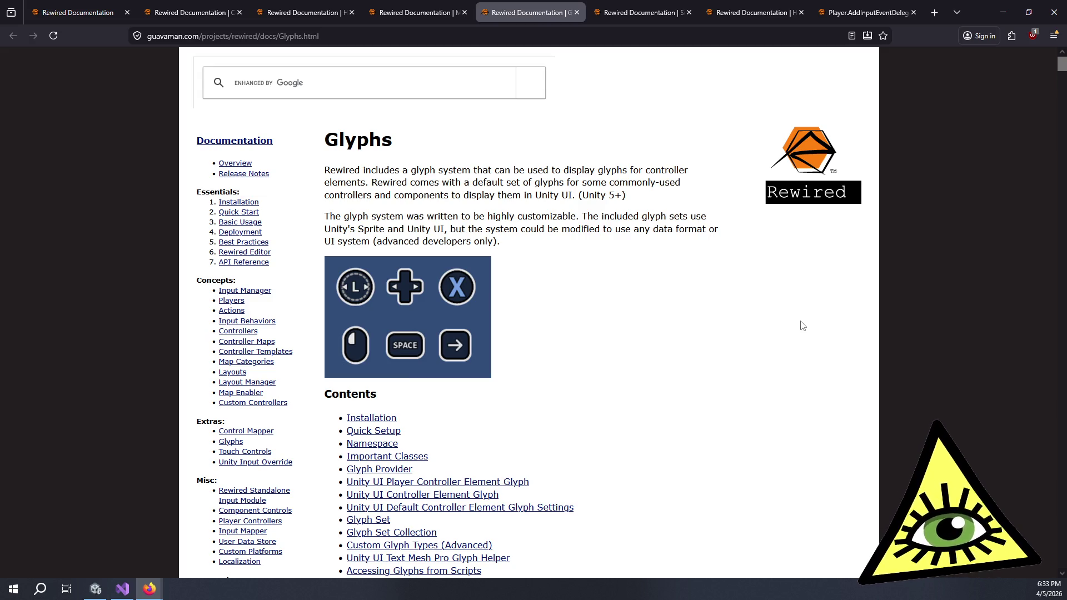
Scroll down the Glyphs page to the Text Mesh Pro Glyph Helper section.
{"action": "scroll", "coordinate": [663, 245], "scroll_direction": "down", "scroll_amount": 9}
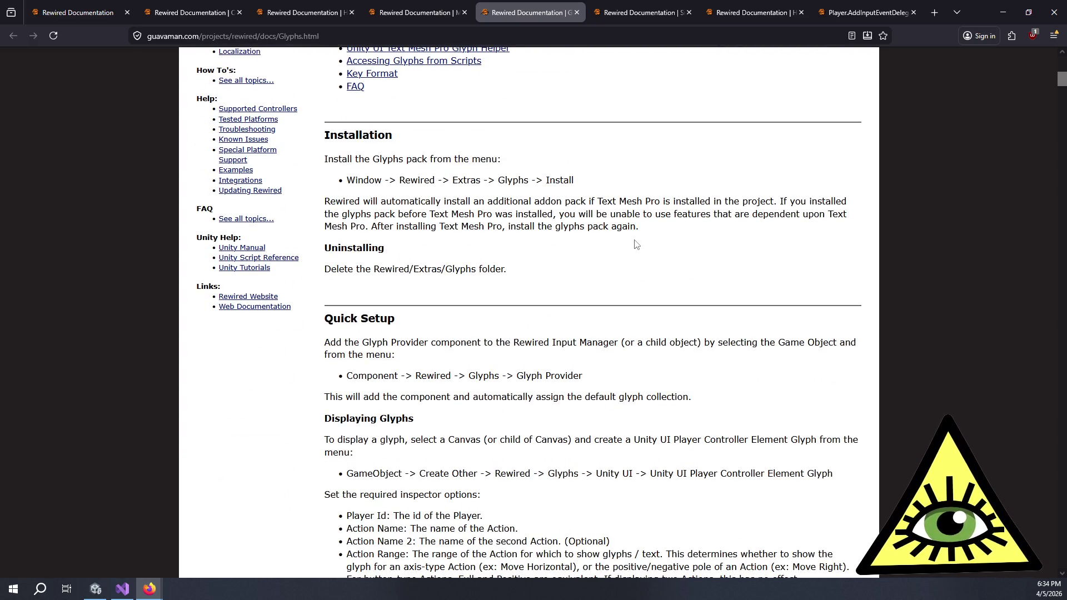
{"action": "scroll", "coordinate": [647, 246], "scroll_direction": "down", "scroll_amount": 3}
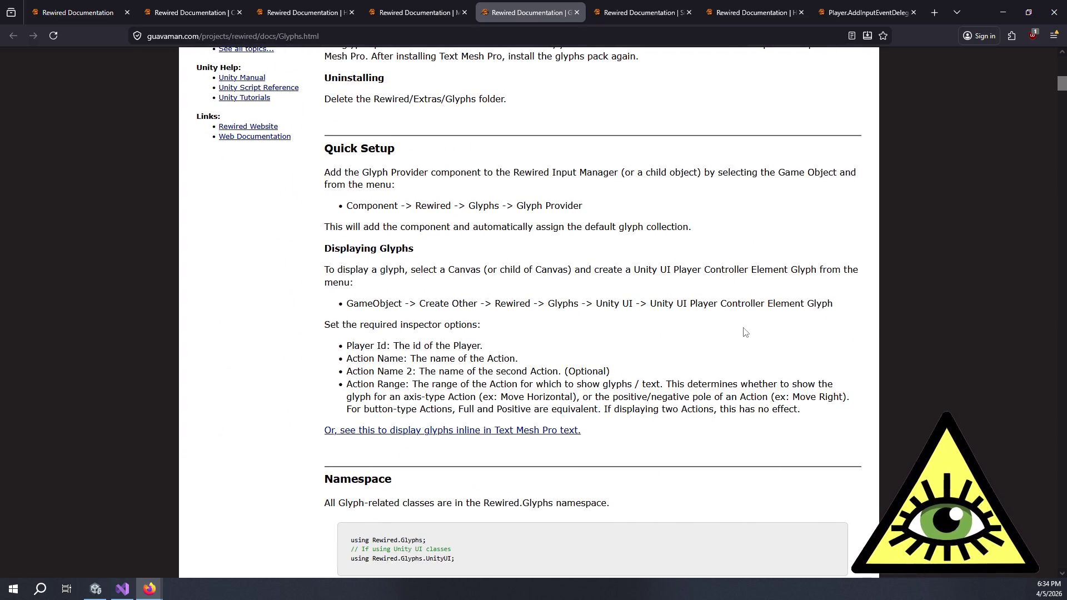
{"action": "scroll", "coordinate": [516, 332], "scroll_direction": "down", "scroll_amount": 3}
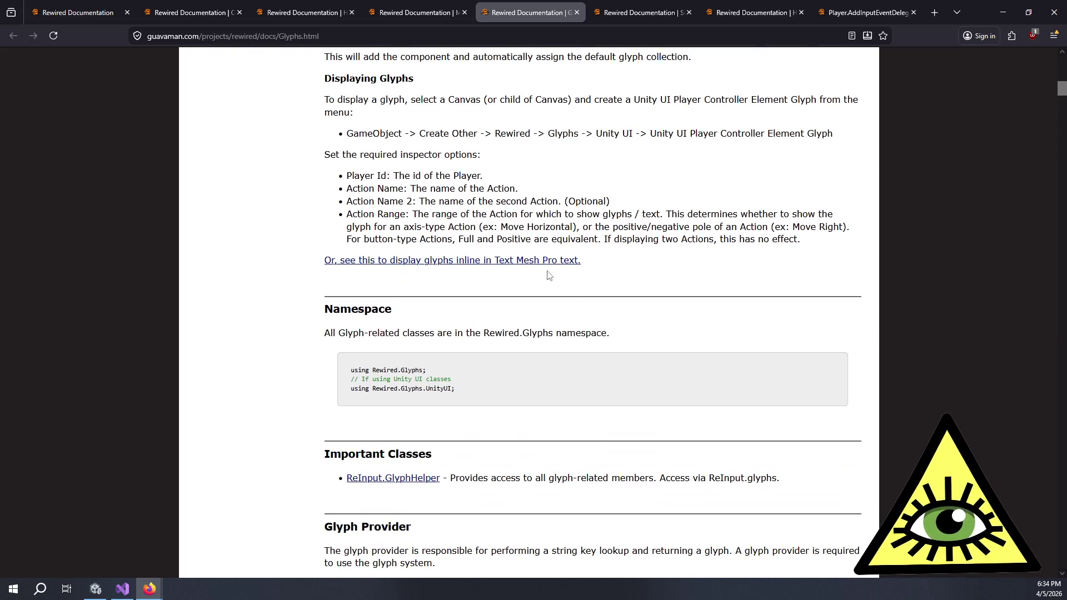
{"action": "scroll", "coordinate": [502, 331], "scroll_direction": "down", "scroll_amount": 1}
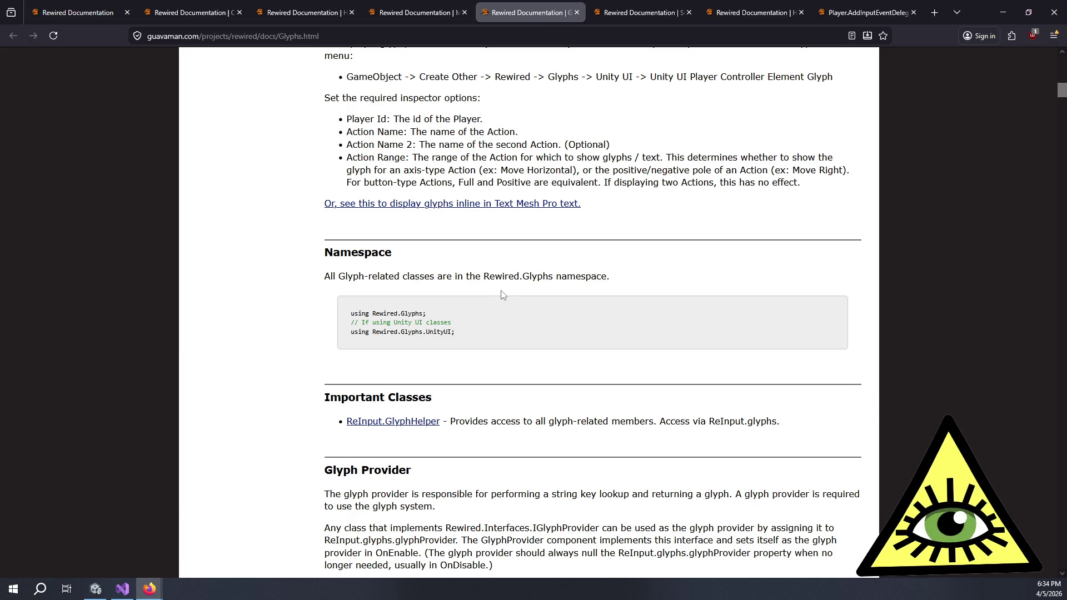
{"action": "scroll", "coordinate": [504, 294], "scroll_direction": "down", "scroll_amount": 4}
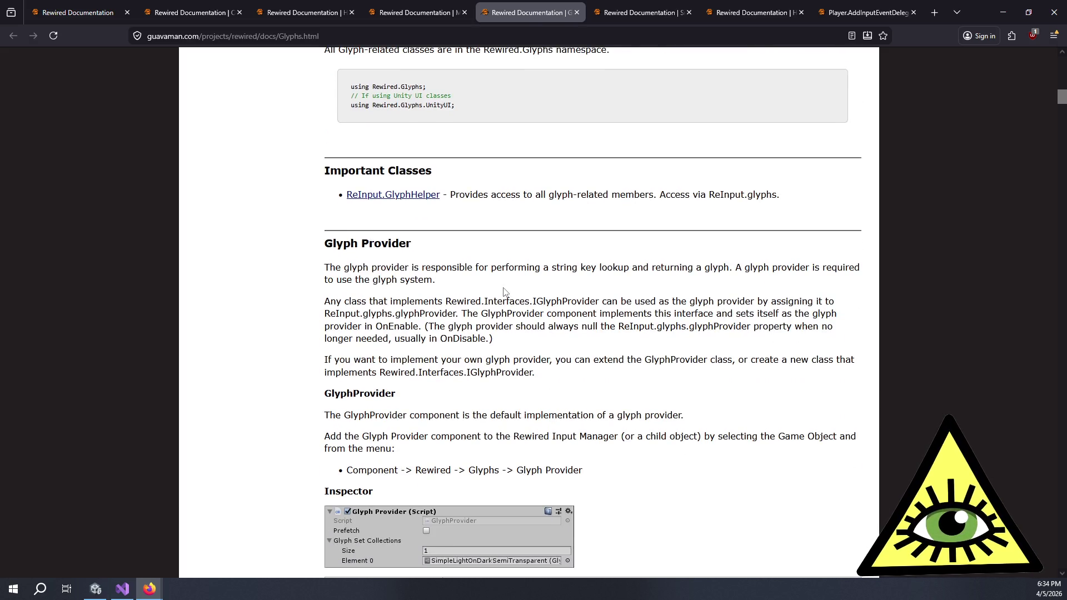
{"action": "scroll", "coordinate": [504, 291], "scroll_direction": "down", "scroll_amount": 6}
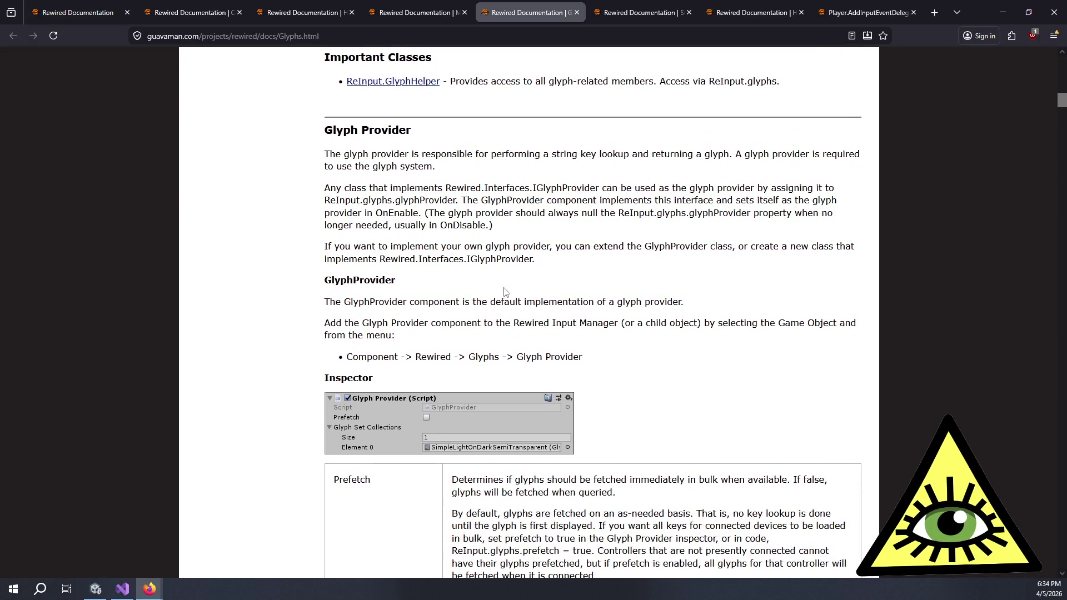
{"action": "scroll", "coordinate": [504, 294], "scroll_direction": "down", "scroll_amount": 10}
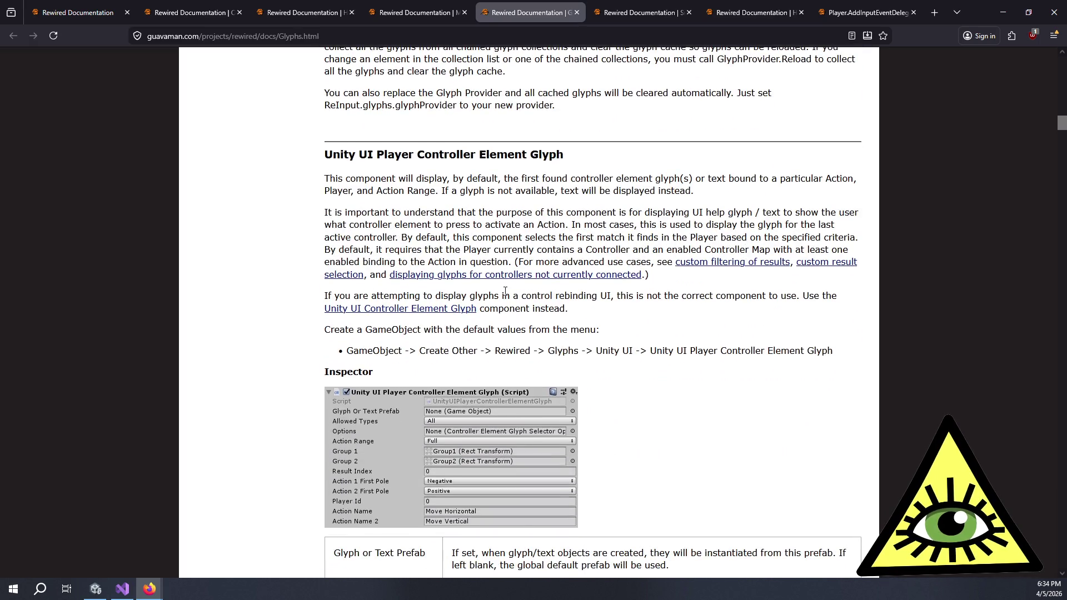
{"action": "scroll", "coordinate": [505, 291], "scroll_direction": "down", "scroll_amount": 20}
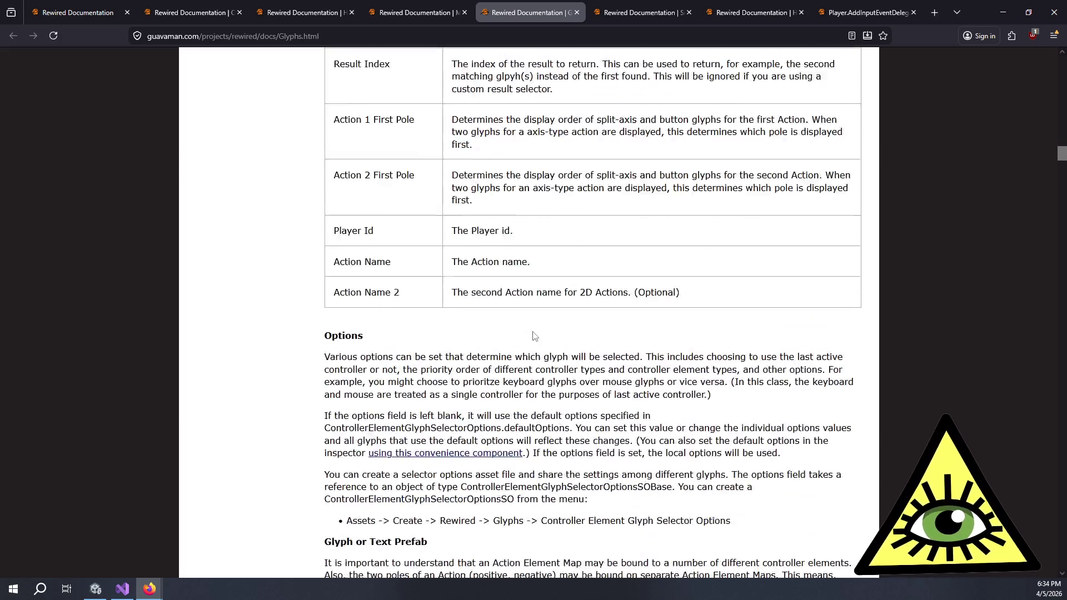
{"action": "scroll", "coordinate": [523, 384], "scroll_direction": "down", "scroll_amount": 20}
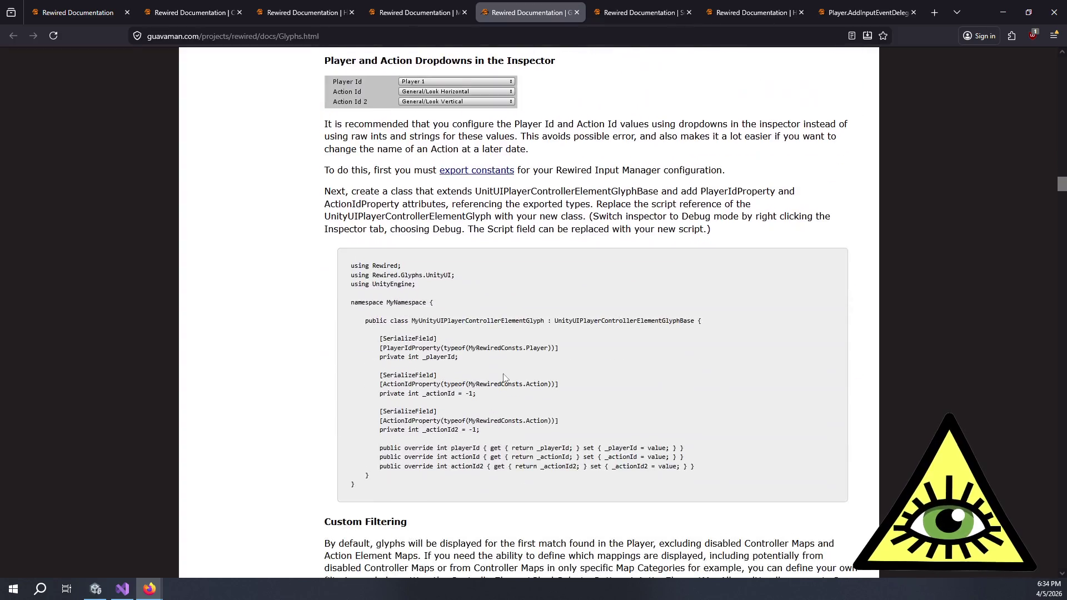
{"action": "scroll", "coordinate": [584, 366], "scroll_direction": "down", "scroll_amount": 20}
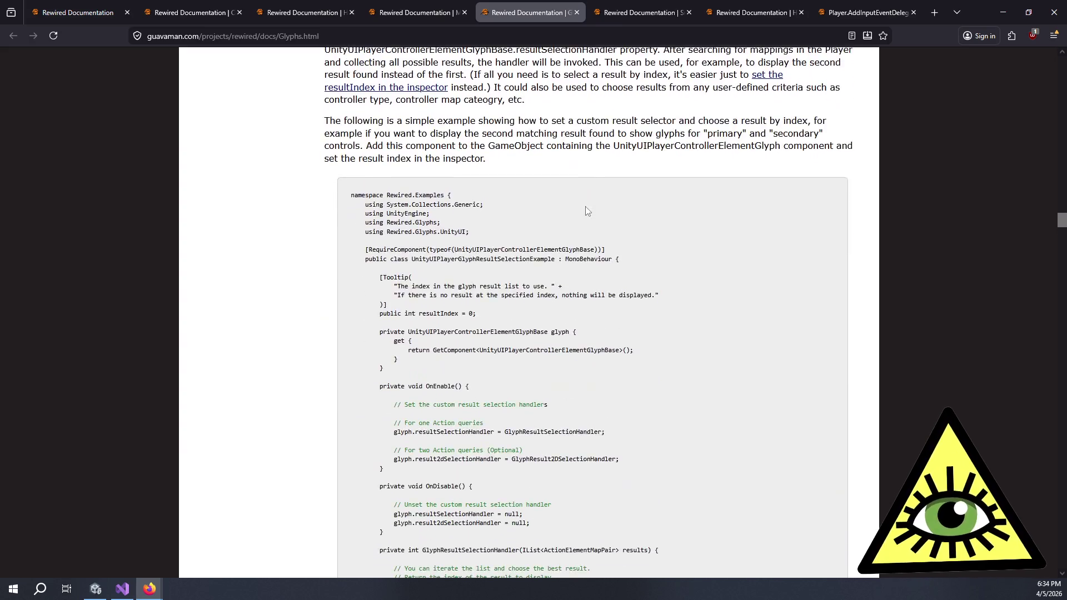
{"action": "scroll", "coordinate": [586, 216], "scroll_direction": "down", "scroll_amount": 20}
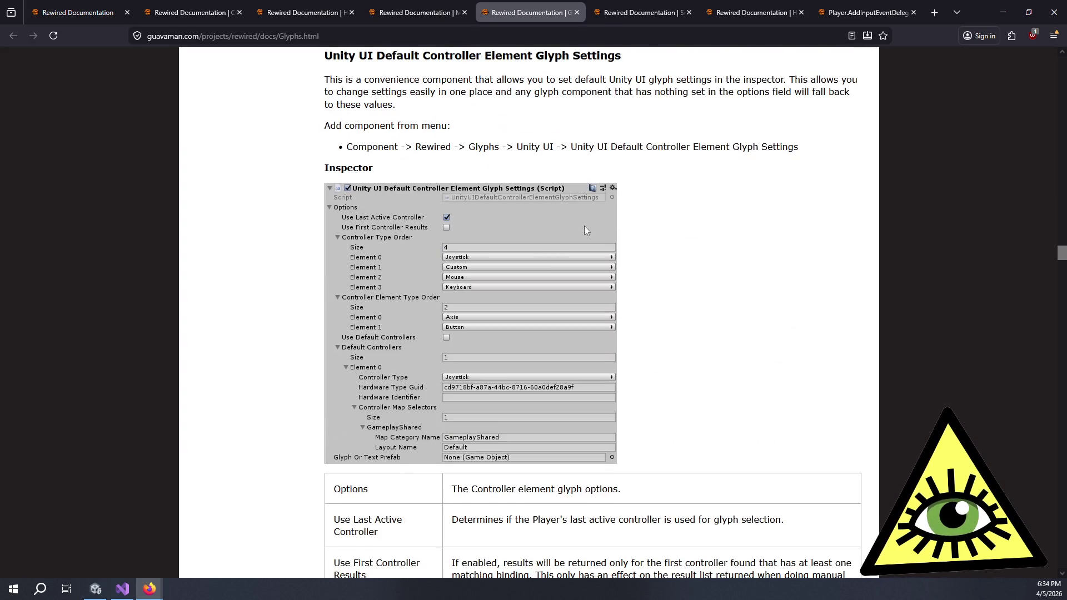
{"action": "scroll", "coordinate": [590, 227], "scroll_direction": "down", "scroll_amount": 14}
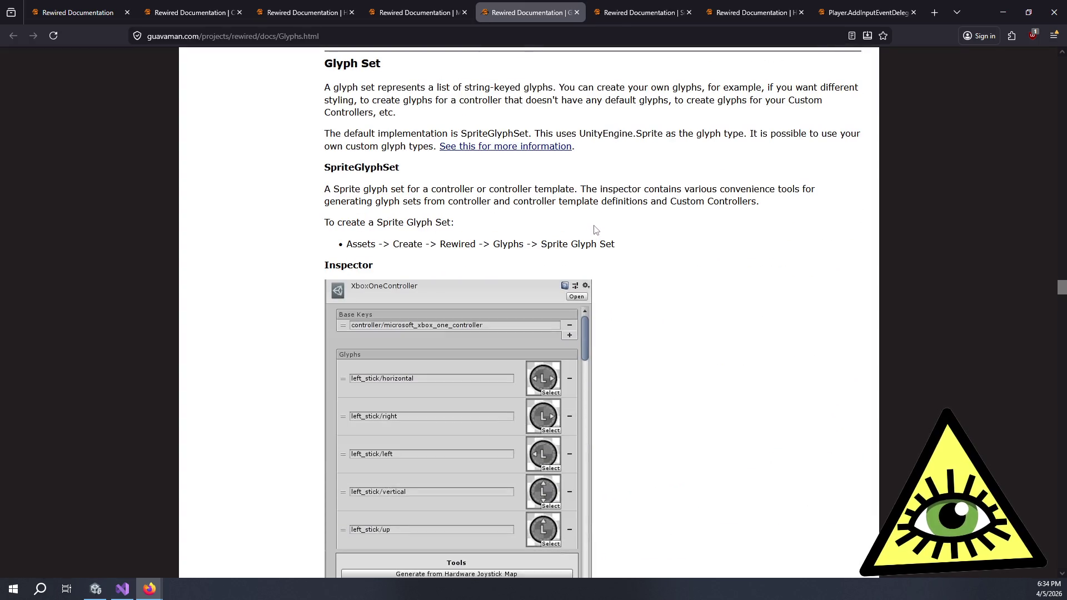
{"action": "scroll", "coordinate": [595, 229], "scroll_direction": "down", "scroll_amount": 9}
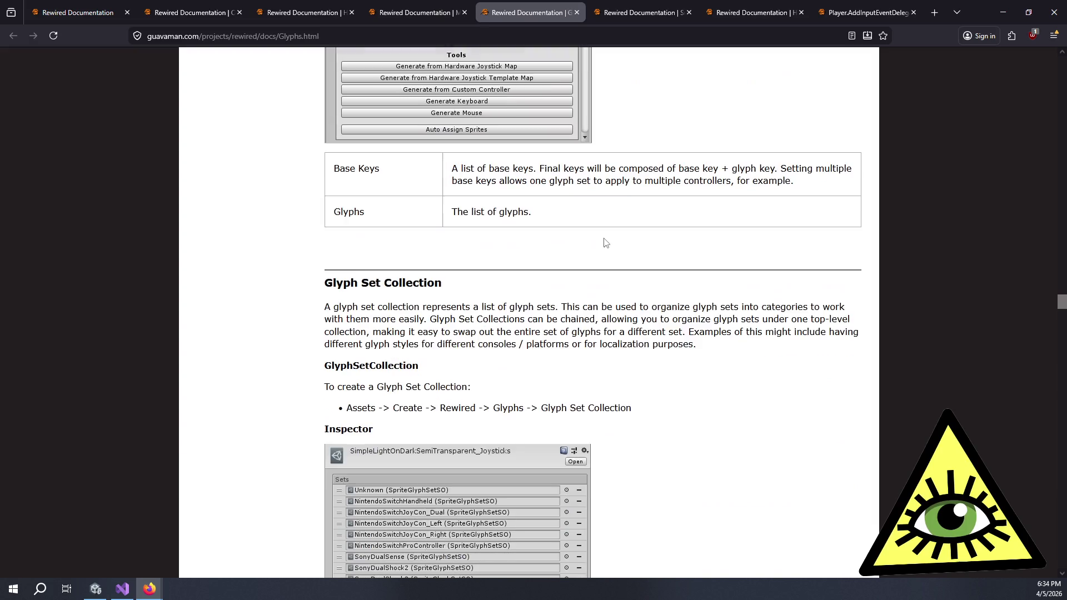
{"action": "scroll", "coordinate": [604, 243], "scroll_direction": "down", "scroll_amount": 14}
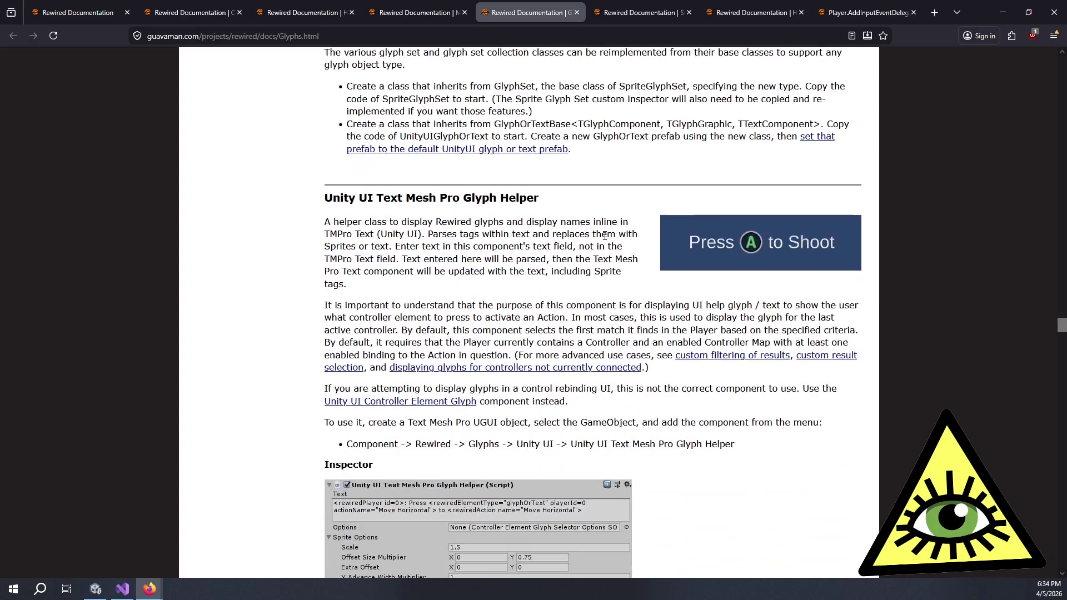
{"action": "scroll", "coordinate": [604, 236], "scroll_direction": "down", "scroll_amount": 6}
{"action": "scroll", "coordinate": [588, 240], "scroll_direction": "up", "scroll_amount": 5}
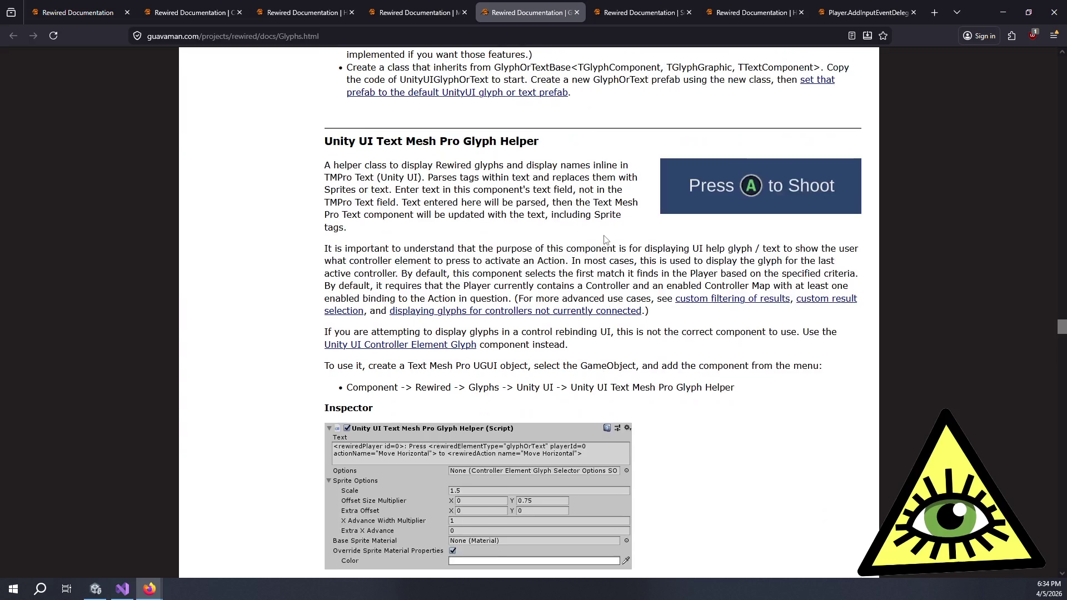
Read the Text Mesh Pro Glyph Helper introduction down to the rewiredElement attributes, then return to Map Enabler.
{"action": "mouse_move", "coordinate": [359, 141]}
{"action": "left_mouse_down"}
{"action": "mouse_move", "coordinate": [547, 165]}
{"action": "mouse_move", "coordinate": [445, 178]}
{"action": "mouse_move", "coordinate": [447, 165]}
{"action": "mouse_move", "coordinate": [614, 166]}
{"action": "mouse_move", "coordinate": [634, 201]}
{"action": "mouse_move", "coordinate": [580, 186]}
{"action": "left_mouse_up"}
{"action": "left_click", "coordinate": [574, 188]}
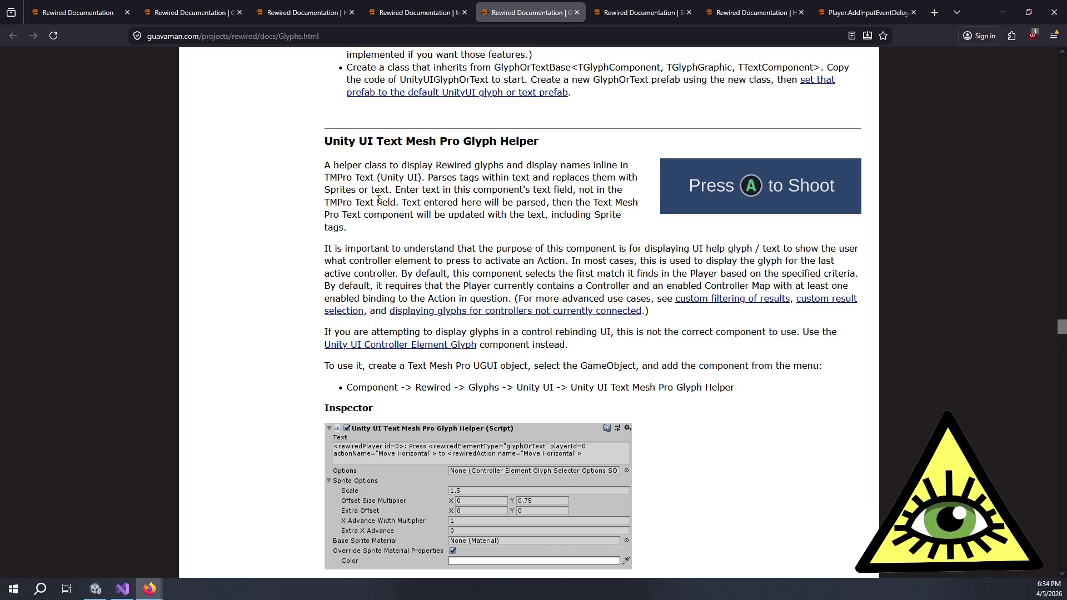
{"action": "left_click_drag", "start_coordinate": [368, 191], "coordinate": [441, 192]}
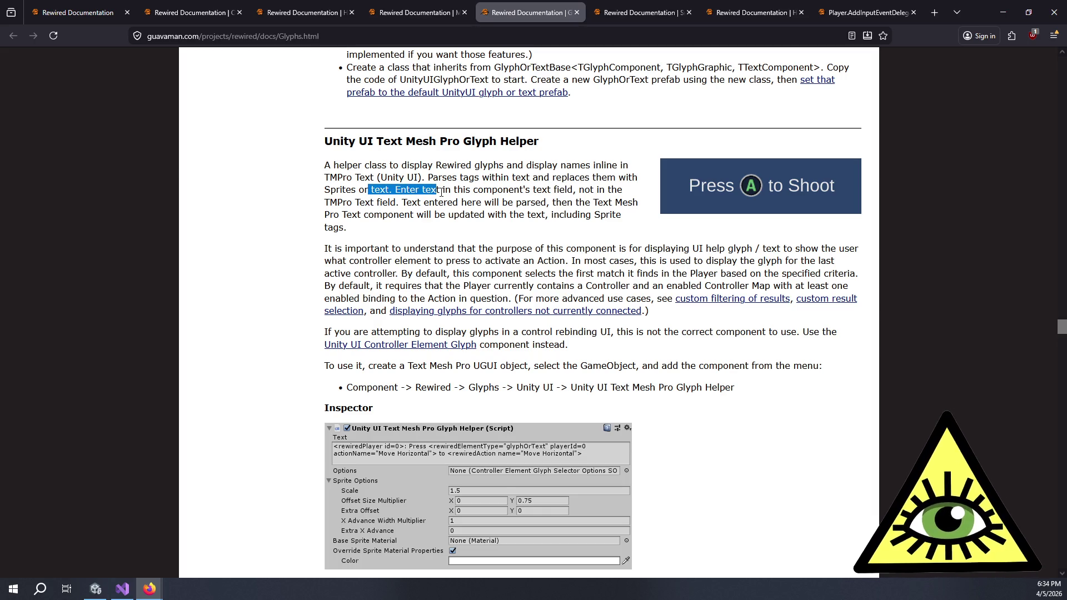
{"action": "left_click", "coordinate": [441, 193]}
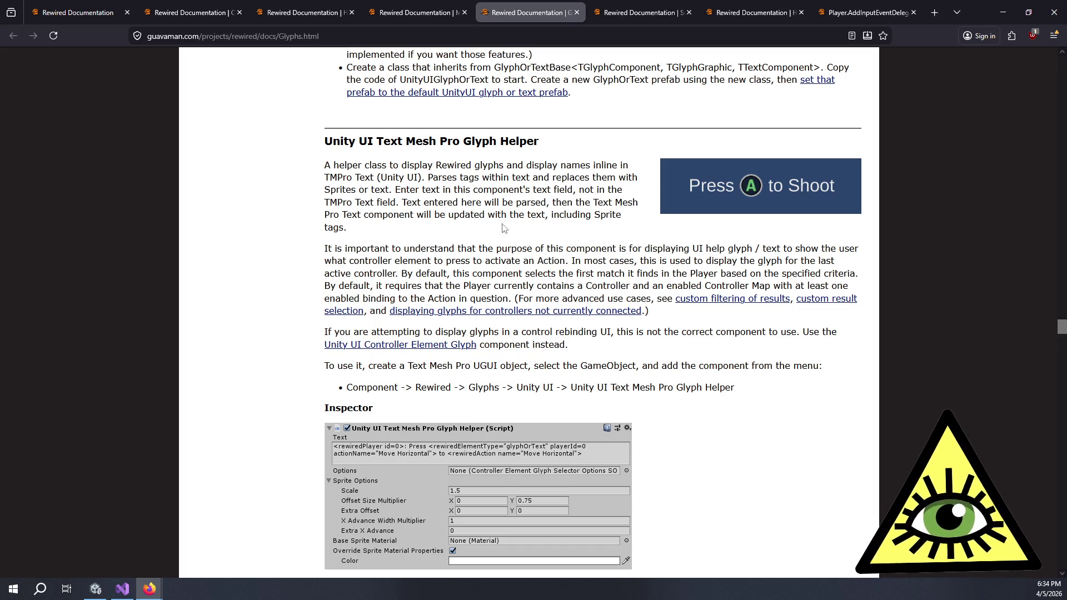
{"action": "scroll", "coordinate": [504, 228], "scroll_direction": "down", "scroll_amount": 7}
{"action": "scroll", "coordinate": [639, 203], "scroll_direction": "down", "scroll_amount": 20}
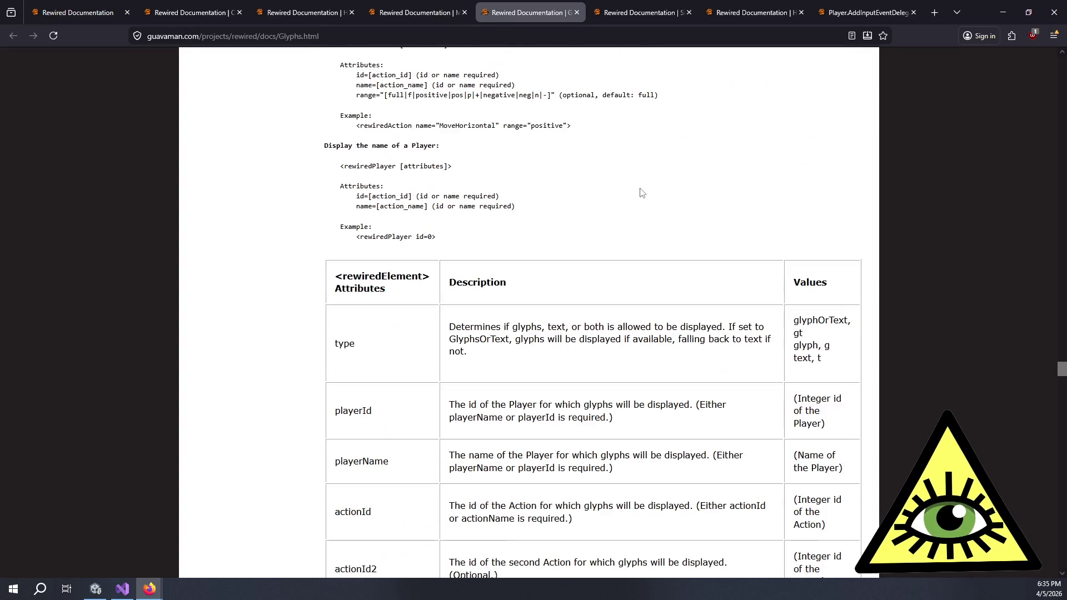
{"action": "left_click", "coordinate": [429, 14]}
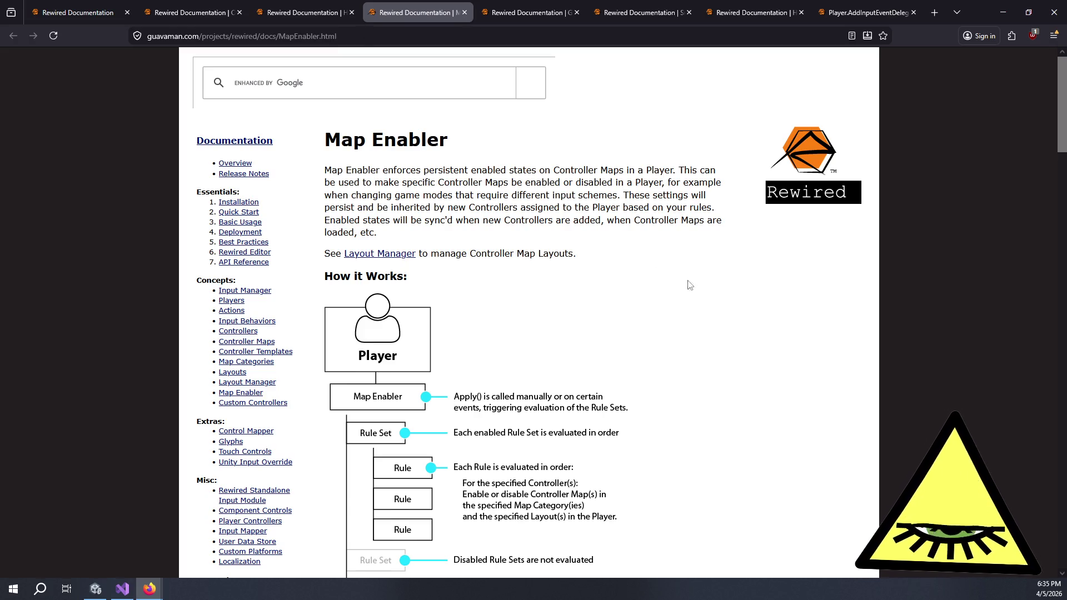
Read the How it Works diagram, Tips, Rule Sets and Rules sections down to the FAQ.
{"action": "scroll", "coordinate": [686, 278], "scroll_direction": "down", "scroll_amount": 3}
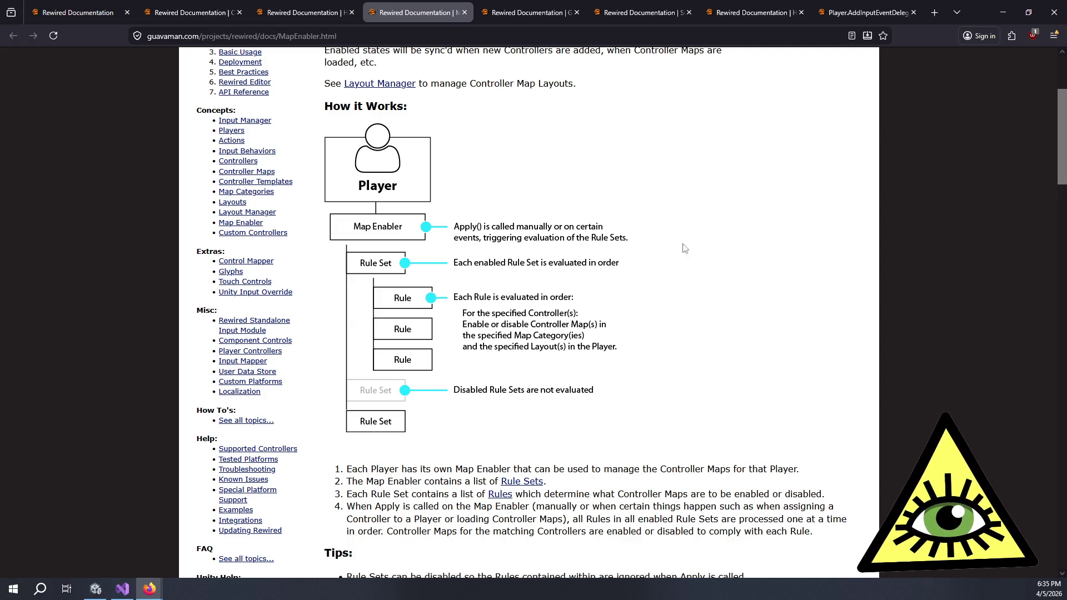
{"action": "scroll", "coordinate": [694, 250], "scroll_direction": "down", "scroll_amount": 3}
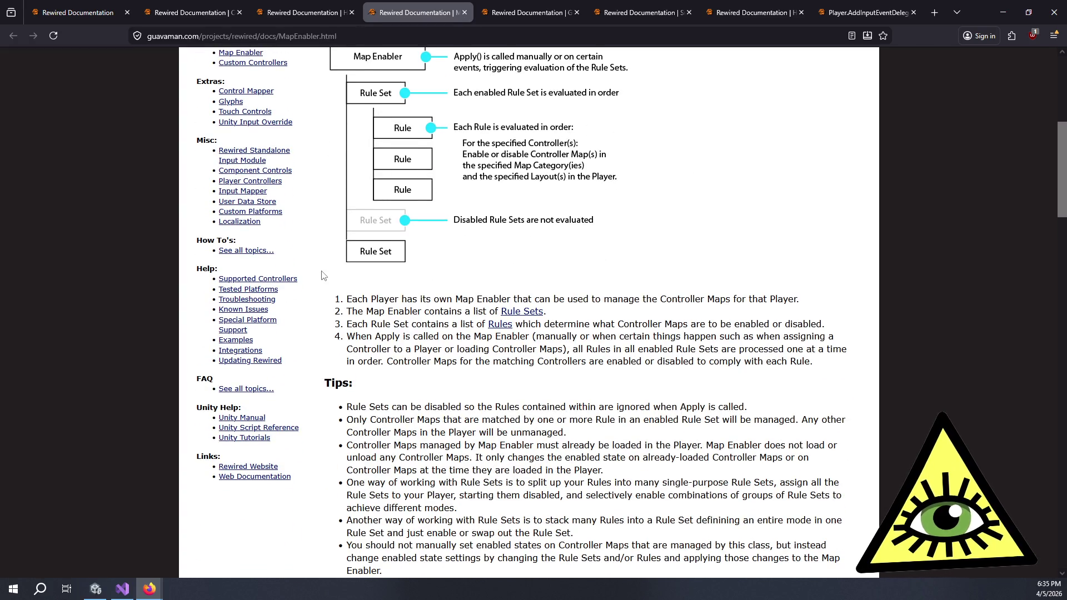
{"action": "mouse_move", "coordinate": [367, 299]}
{"action": "left_mouse_down"}
{"action": "mouse_move", "coordinate": [774, 298]}
{"action": "mouse_move", "coordinate": [420, 304]}
{"action": "mouse_move", "coordinate": [563, 320]}
{"action": "mouse_move", "coordinate": [457, 324]}
{"action": "mouse_move", "coordinate": [630, 336]}
{"action": "mouse_move", "coordinate": [709, 321]}
{"action": "mouse_move", "coordinate": [798, 326]}
{"action": "mouse_move", "coordinate": [458, 322]}
{"action": "mouse_move", "coordinate": [448, 324]}
{"action": "mouse_move", "coordinate": [484, 339]}
{"action": "mouse_move", "coordinate": [783, 336]}
{"action": "mouse_move", "coordinate": [441, 349]}
{"action": "mouse_move", "coordinate": [730, 358]}
{"action": "mouse_move", "coordinate": [523, 378]}
{"action": "mouse_move", "coordinate": [404, 364]}
{"action": "mouse_move", "coordinate": [781, 364]}
{"action": "mouse_move", "coordinate": [776, 373]}
{"action": "left_mouse_up"}
{"action": "left_click", "coordinate": [776, 372]}
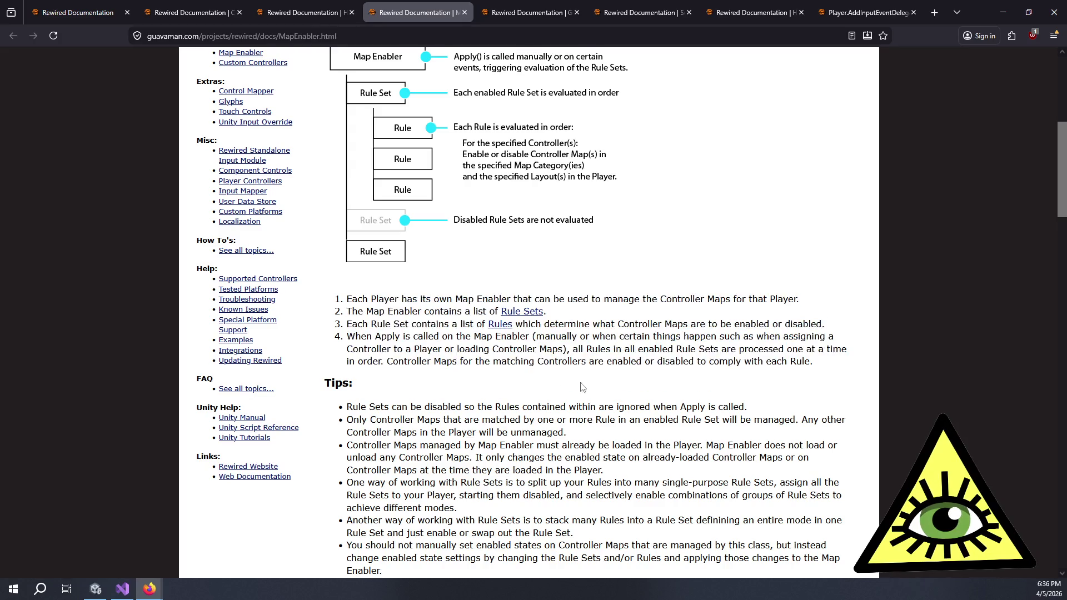
{"action": "scroll", "coordinate": [446, 283], "scroll_direction": "down", "scroll_amount": 3}
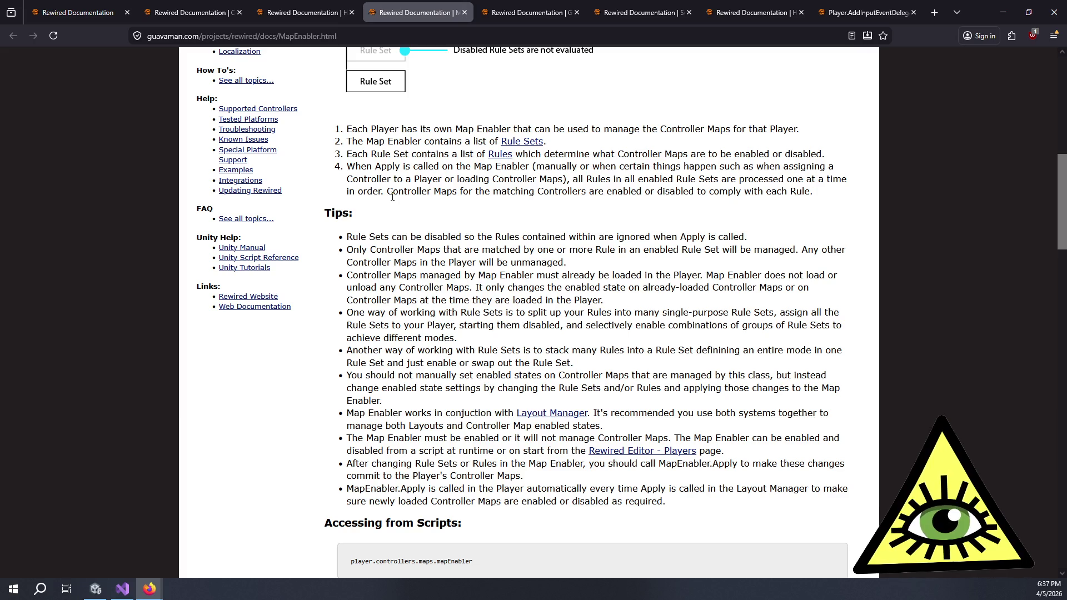
{"action": "scroll", "coordinate": [392, 197], "scroll_direction": "down", "scroll_amount": 15}
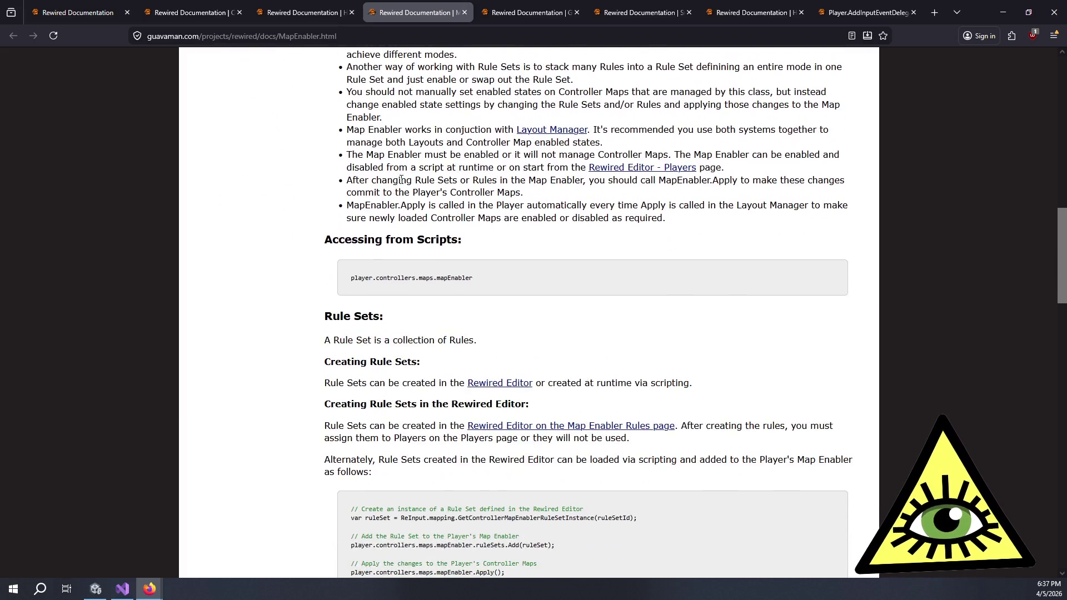
{"action": "scroll", "coordinate": [308, 219], "scroll_direction": "down", "scroll_amount": 14}
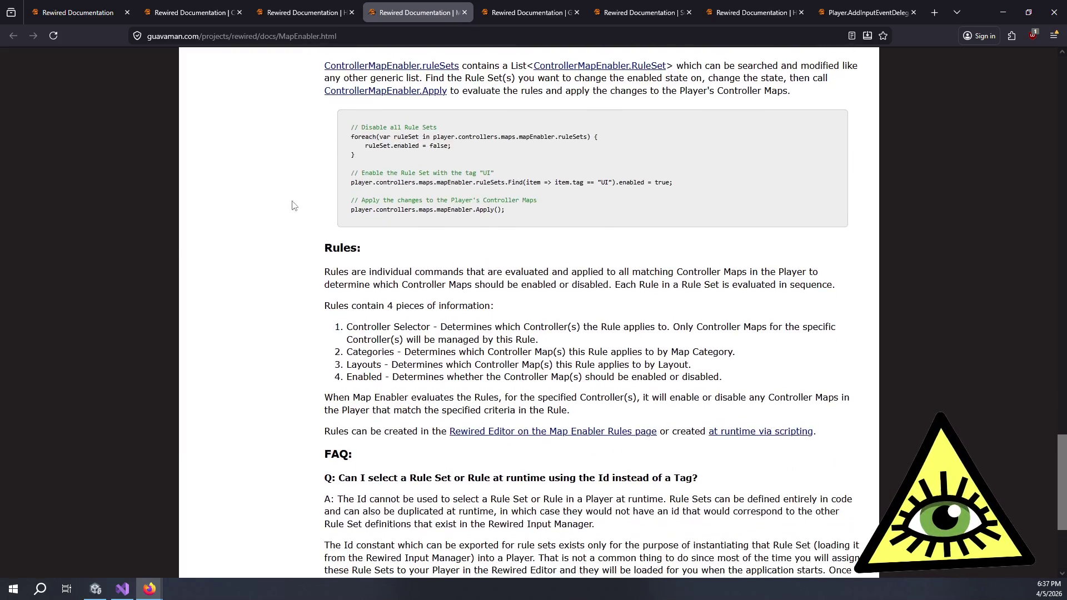
Glance at the docs index tab, then switch to the Rewired Documentation | Controller Maps tab.
{"action": "left_click", "coordinate": [462, 13]}
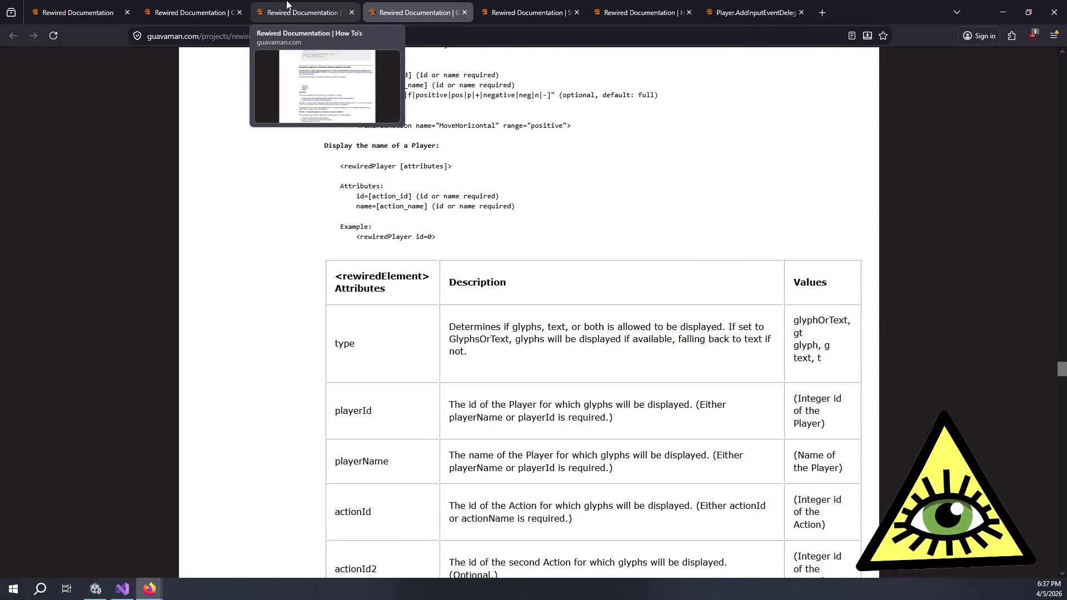
{"action": "left_click", "coordinate": [287, 7]}
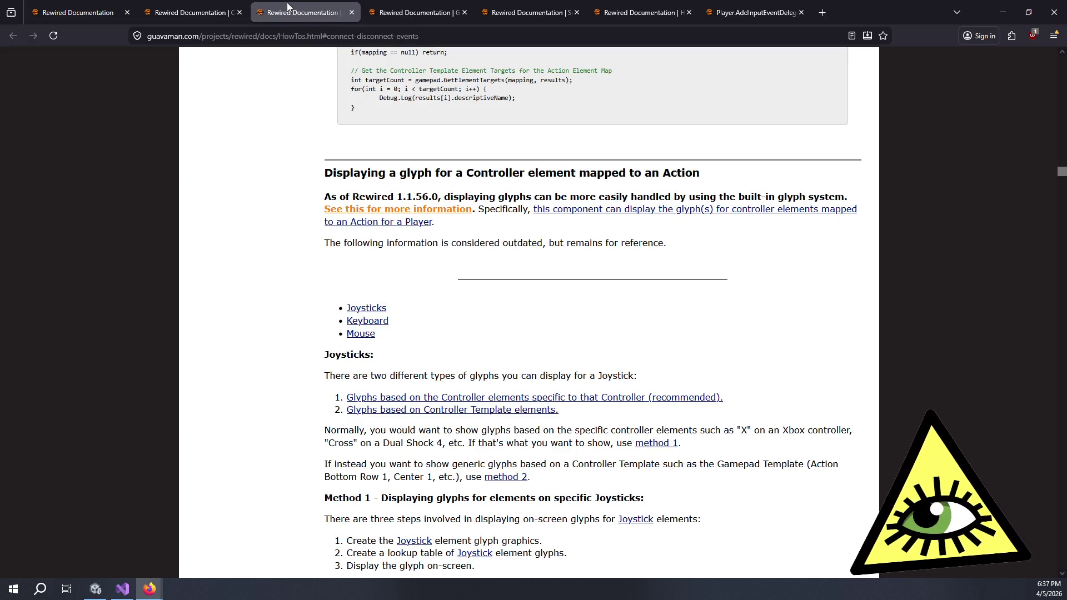
{"action": "mouse_move", "coordinate": [213, 4]}
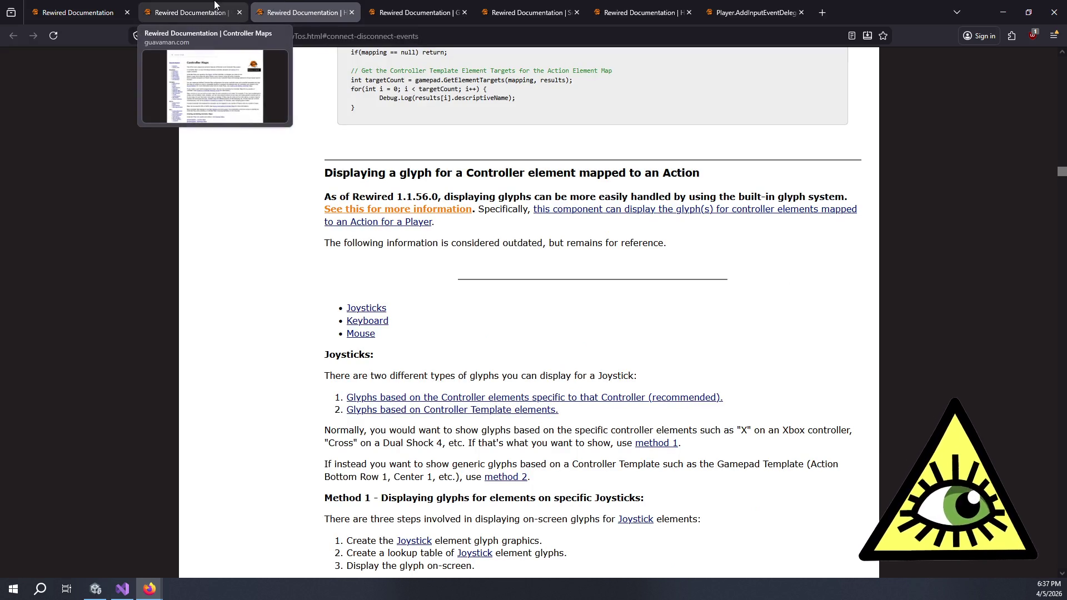
{"action": "left_click", "coordinate": [115, 7]}
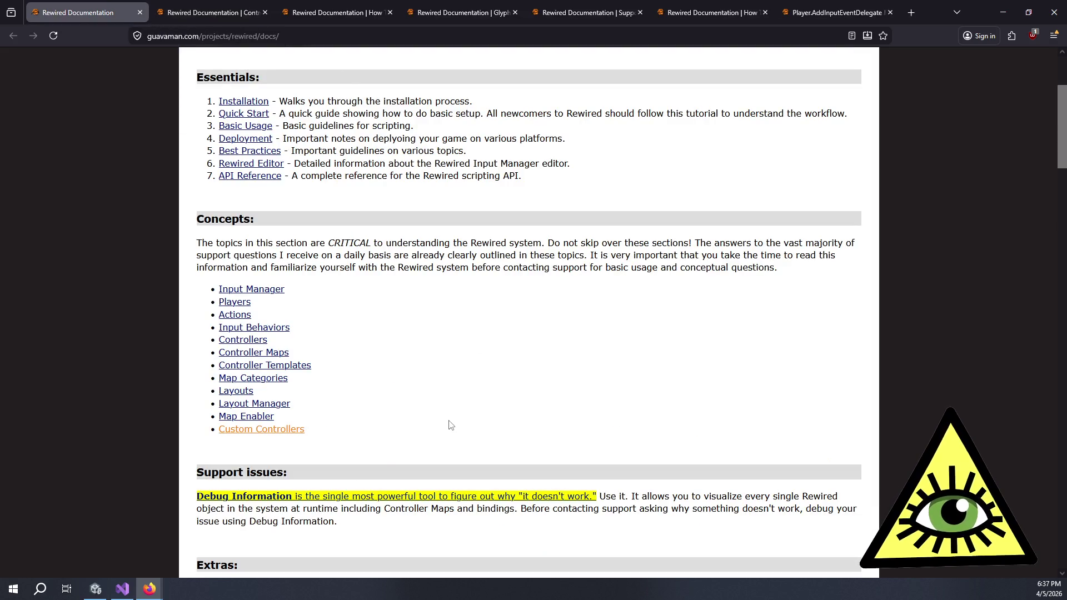
{"action": "left_click", "coordinate": [238, 4]}
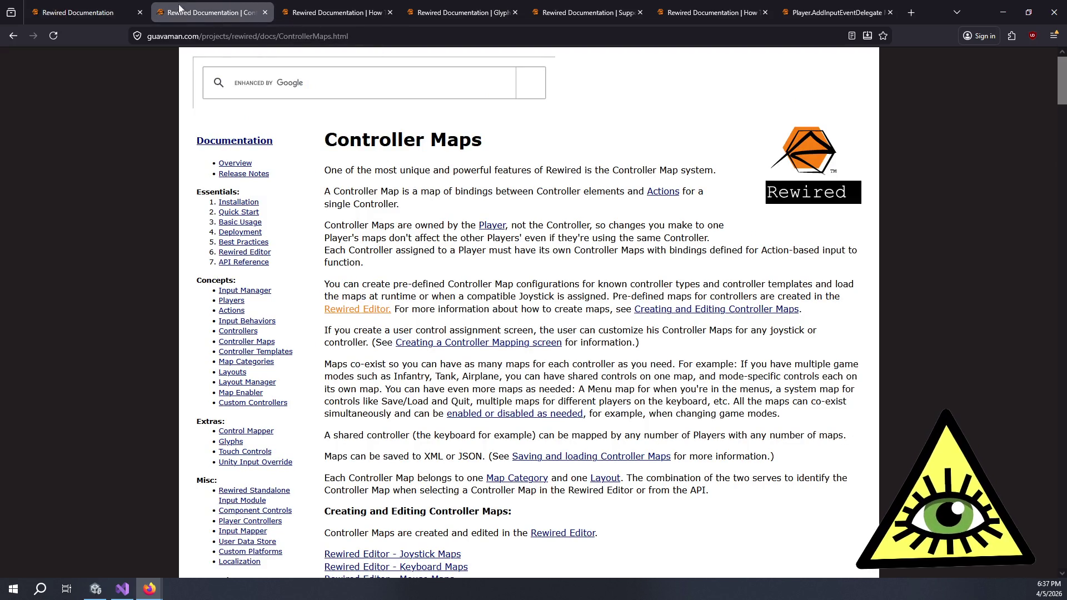
Read the paragraphs on pre-defined maps, shared controllers, XML/JSON saving and Map Category/Layout.
{"action": "mouse_move", "coordinate": [465, 272]}
{"action": "left_mouse_down"}
{"action": "mouse_move", "coordinate": [622, 334]}
{"action": "mouse_move", "coordinate": [579, 309]}
{"action": "left_mouse_up"}
{"action": "left_click", "coordinate": [575, 306]}
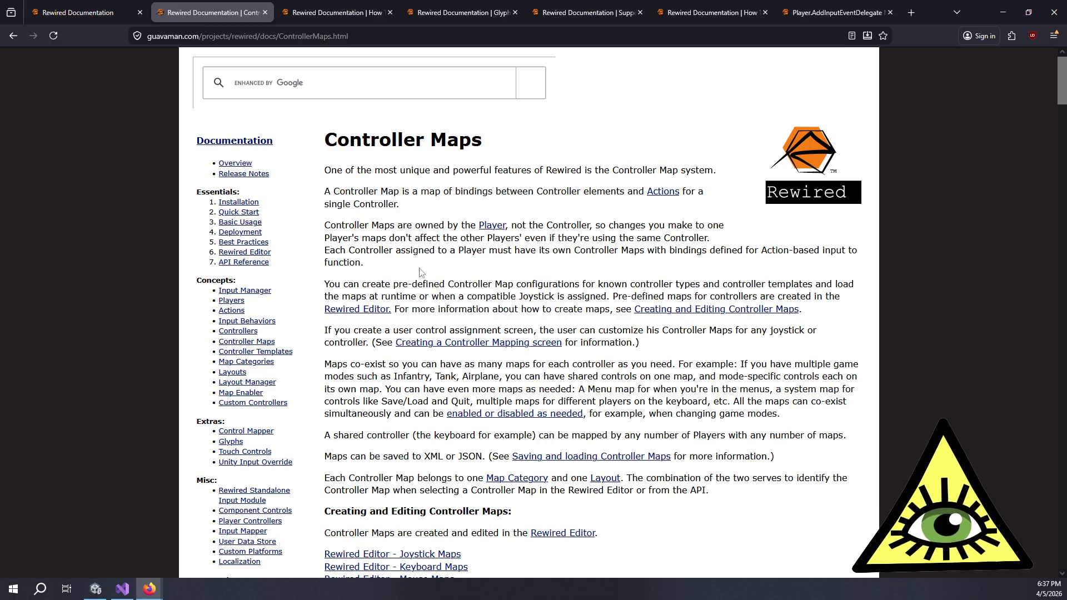
{"action": "mouse_move", "coordinate": [481, 274]}
{"action": "left_mouse_down"}
{"action": "mouse_move", "coordinate": [643, 286]}
{"action": "mouse_move", "coordinate": [567, 309]}
{"action": "left_mouse_up"}
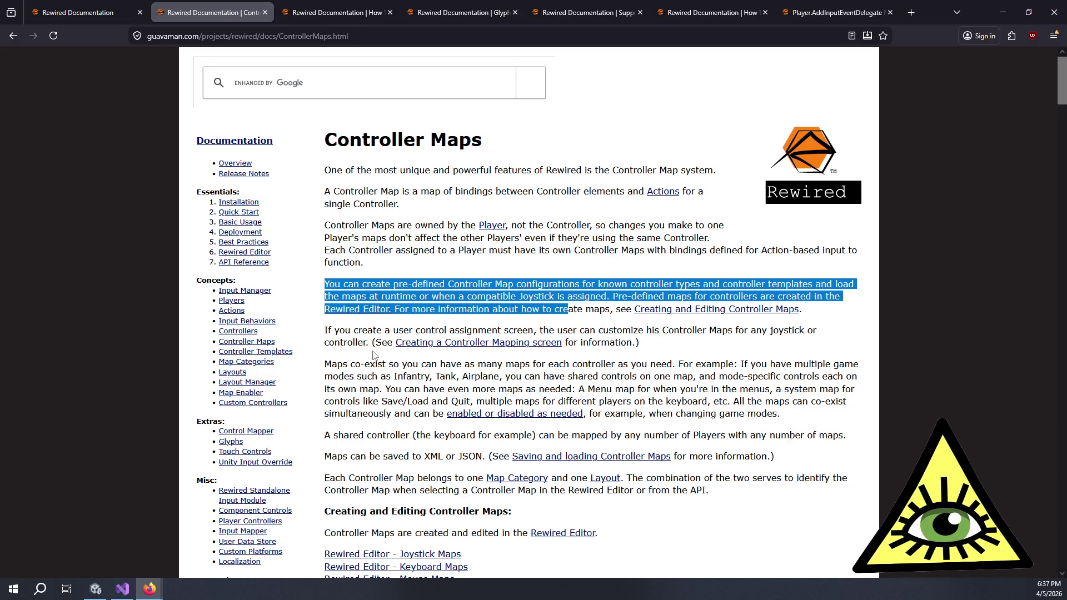
{"action": "scroll", "coordinate": [370, 356], "scroll_direction": "down", "scroll_amount": 1}
{"action": "mouse_move", "coordinate": [342, 307]}
{"action": "left_mouse_down"}
{"action": "mouse_move", "coordinate": [711, 321]}
{"action": "mouse_move", "coordinate": [717, 332]}
{"action": "mouse_move", "coordinate": [393, 320]}
{"action": "mouse_move", "coordinate": [757, 338]}
{"action": "mouse_move", "coordinate": [395, 333]}
{"action": "mouse_move", "coordinate": [383, 344]}
{"action": "mouse_move", "coordinate": [735, 345]}
{"action": "mouse_move", "coordinate": [750, 360]}
{"action": "mouse_move", "coordinate": [340, 359]}
{"action": "mouse_move", "coordinate": [721, 367]}
{"action": "mouse_move", "coordinate": [745, 357]}
{"action": "left_mouse_up"}
{"action": "left_click", "coordinate": [367, 390]}
{"action": "mouse_move", "coordinate": [343, 383]}
{"action": "left_mouse_down"}
{"action": "mouse_move", "coordinate": [870, 392]}
{"action": "mouse_move", "coordinate": [793, 380]}
{"action": "left_mouse_up"}
{"action": "left_click", "coordinate": [793, 380]}
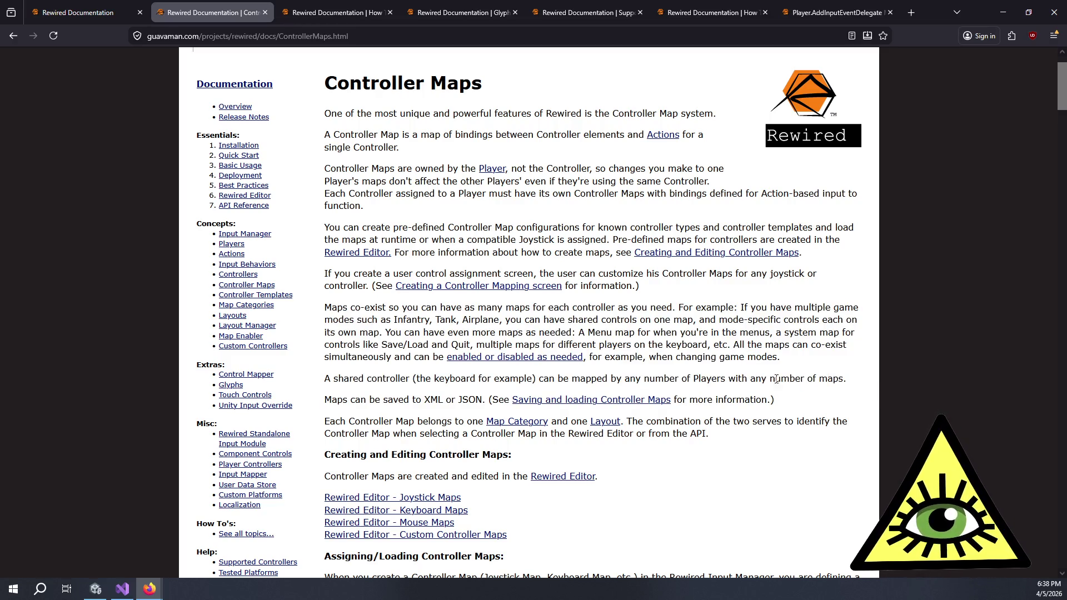
{"action": "mouse_move", "coordinate": [343, 400]}
{"action": "left_mouse_down"}
{"action": "mouse_move", "coordinate": [462, 411]}
{"action": "mouse_move", "coordinate": [476, 399]}
{"action": "left_mouse_up"}
{"action": "left_click", "coordinate": [477, 399]}
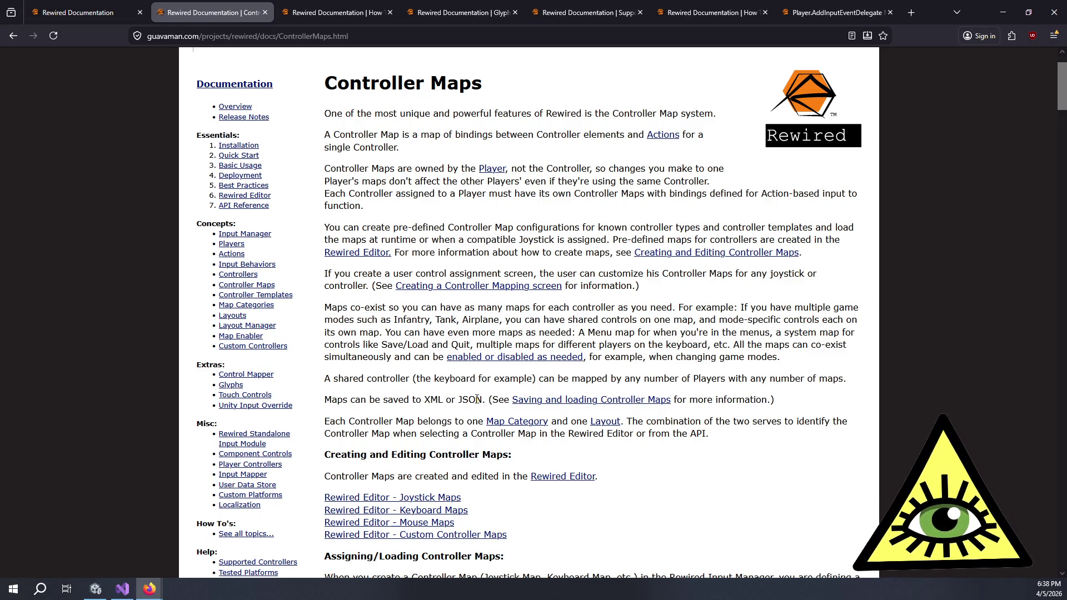
{"action": "left_click_drag", "start_coordinate": [331, 421], "coordinate": [623, 434]}
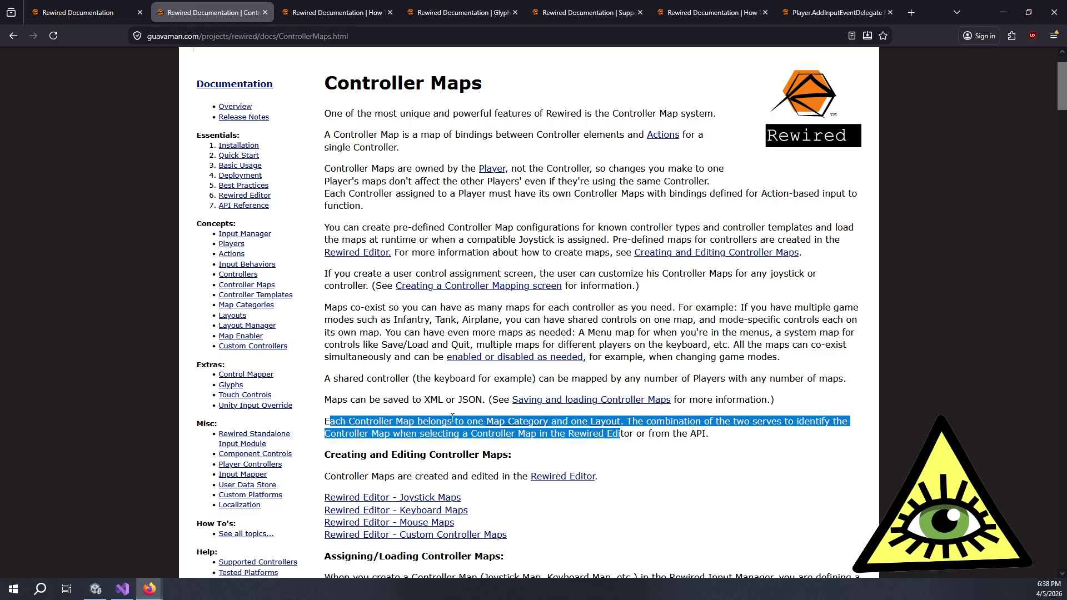
{"action": "left_click", "coordinate": [422, 416]}
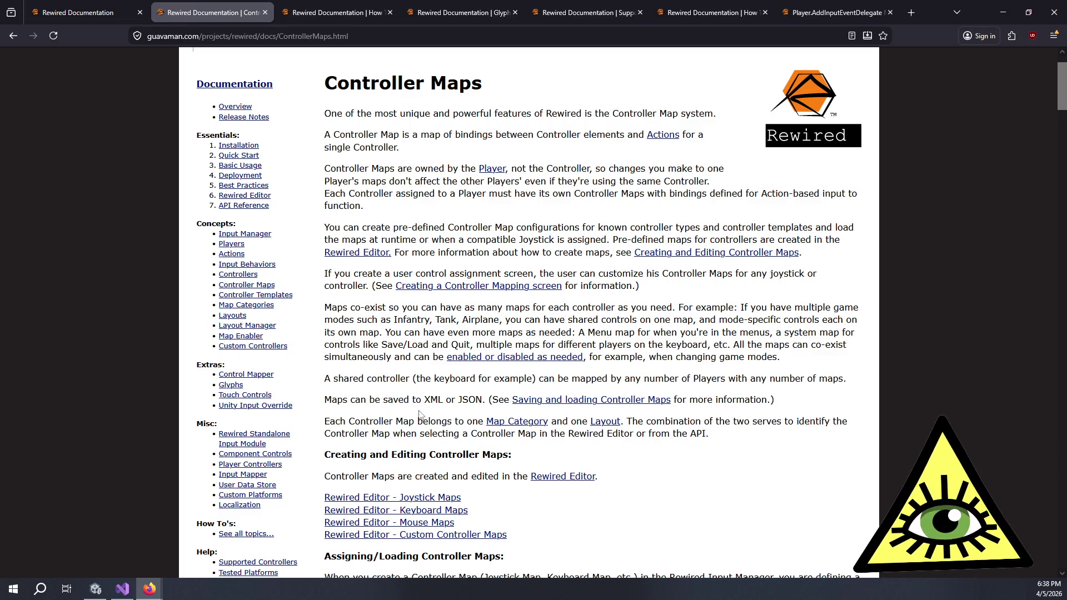
Open the Map Category and Layout links in two background tabs.
{"action": "middle_click", "coordinate": [512, 422]}
{"action": "middle_click", "coordinate": [605, 422]}
{"action": "left_click_drag", "start_coordinate": [372, 421], "coordinate": [618, 433]}
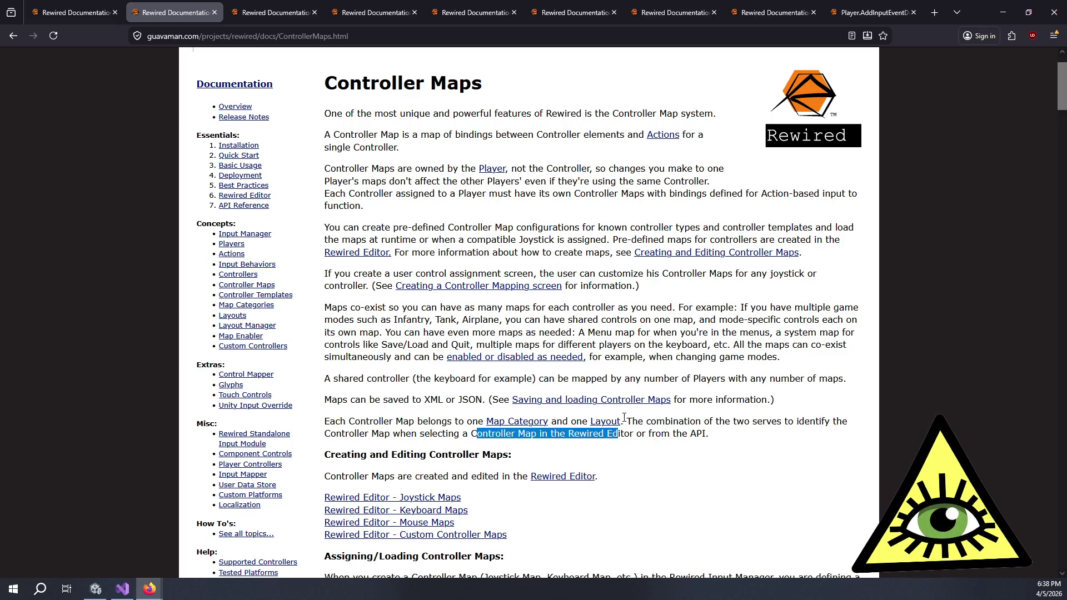
Look over the Map Categories tab, then switch to the Layouts tab.
{"action": "left_click", "coordinate": [278, 8]}
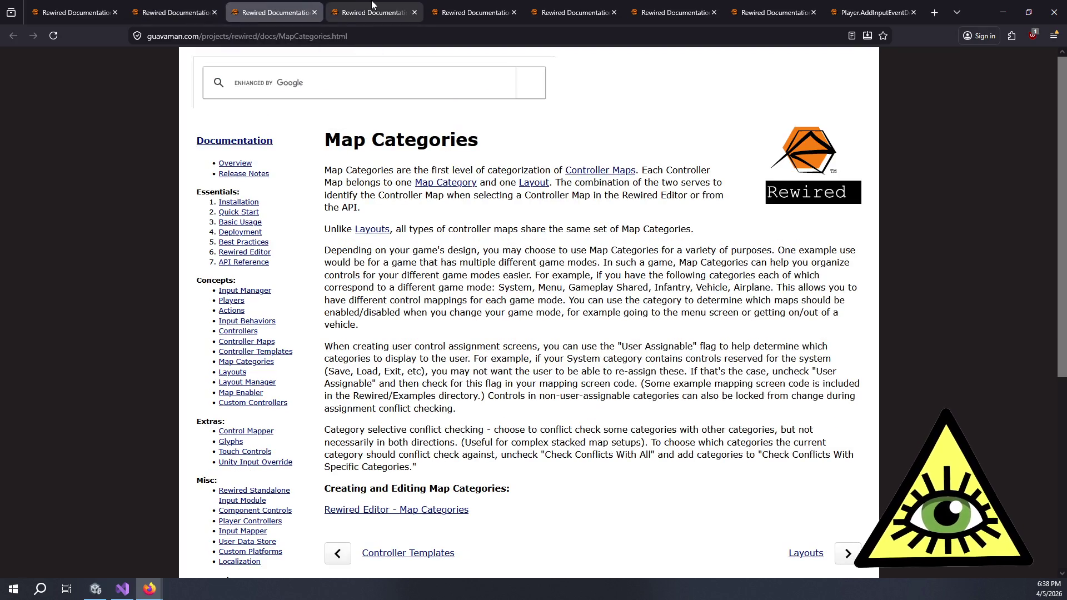
{"action": "mouse_move", "coordinate": [374, 6]}
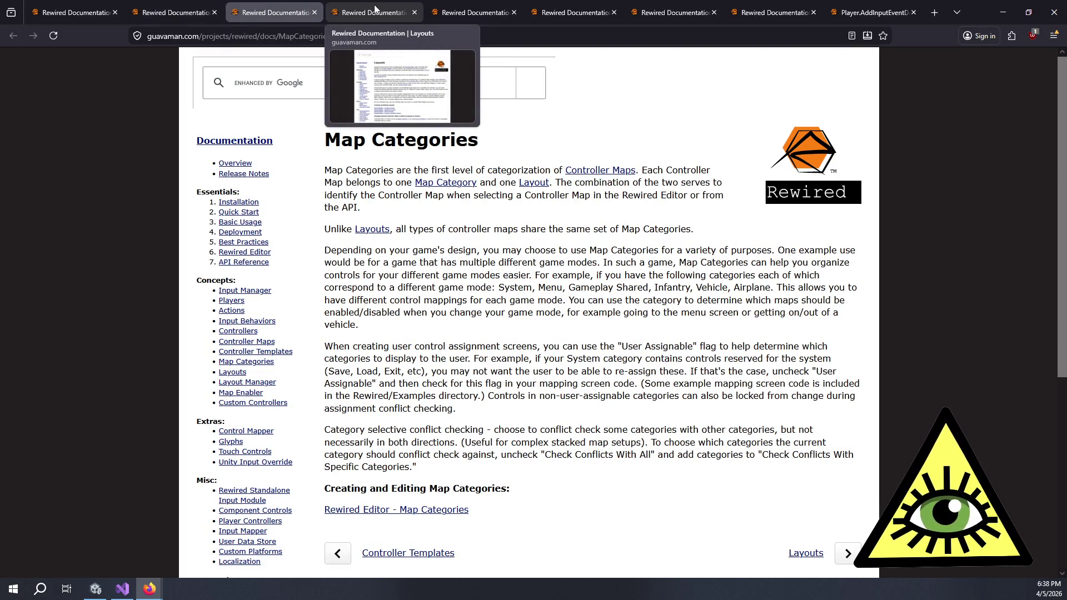
{"action": "left_click_drag", "start_coordinate": [413, 230], "coordinate": [672, 240]}
{"action": "left_click", "coordinate": [375, 8]}
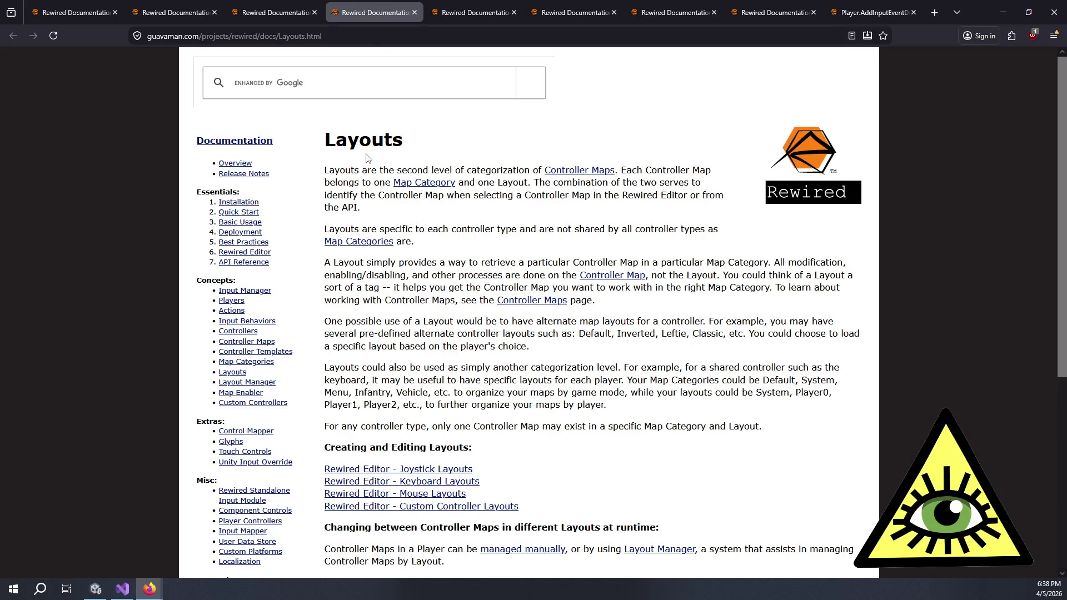
Return to Map Categories and read its description comparing Layouts with Map Categories.
{"action": "key", "text": "ctrl+shift+Tab"}
{"action": "mouse_move", "coordinate": [341, 171]}
{"action": "left_mouse_down"}
{"action": "mouse_move", "coordinate": [639, 183]}
{"action": "mouse_move", "coordinate": [492, 196]}
{"action": "mouse_move", "coordinate": [550, 184]}
{"action": "mouse_move", "coordinate": [632, 184]}
{"action": "mouse_move", "coordinate": [641, 194]}
{"action": "left_mouse_up"}
{"action": "left_click_drag", "start_coordinate": [401, 228], "coordinate": [518, 229]}
{"action": "left_click", "coordinate": [427, 254]}
{"action": "mouse_move", "coordinate": [349, 254]}
{"action": "left_mouse_down"}
{"action": "mouse_move", "coordinate": [703, 260]}
{"action": "mouse_move", "coordinate": [673, 300]}
{"action": "left_mouse_up"}
{"action": "scroll", "coordinate": [598, 349], "scroll_direction": "down", "scroll_amount": 5}
{"action": "scroll", "coordinate": [598, 349], "scroll_direction": "up", "scroll_amount": 5}
Follow the Layouts page's 'Rewired Editor - Joystick Layouts' link, then return to Controller Maps.
{"action": "left_click", "coordinate": [378, 12]}
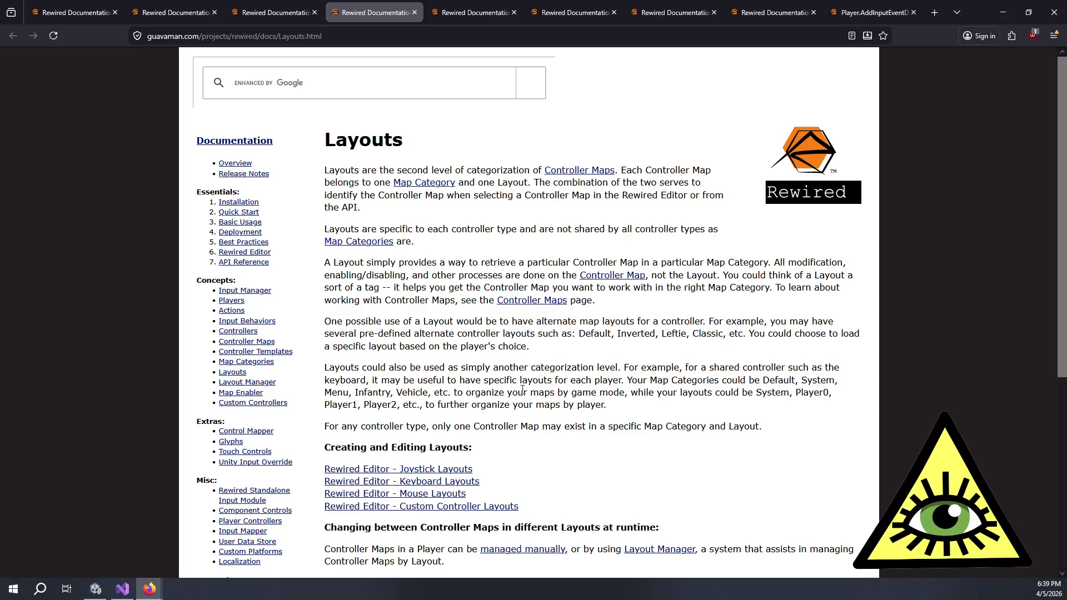
{"action": "left_click", "coordinate": [439, 470]}
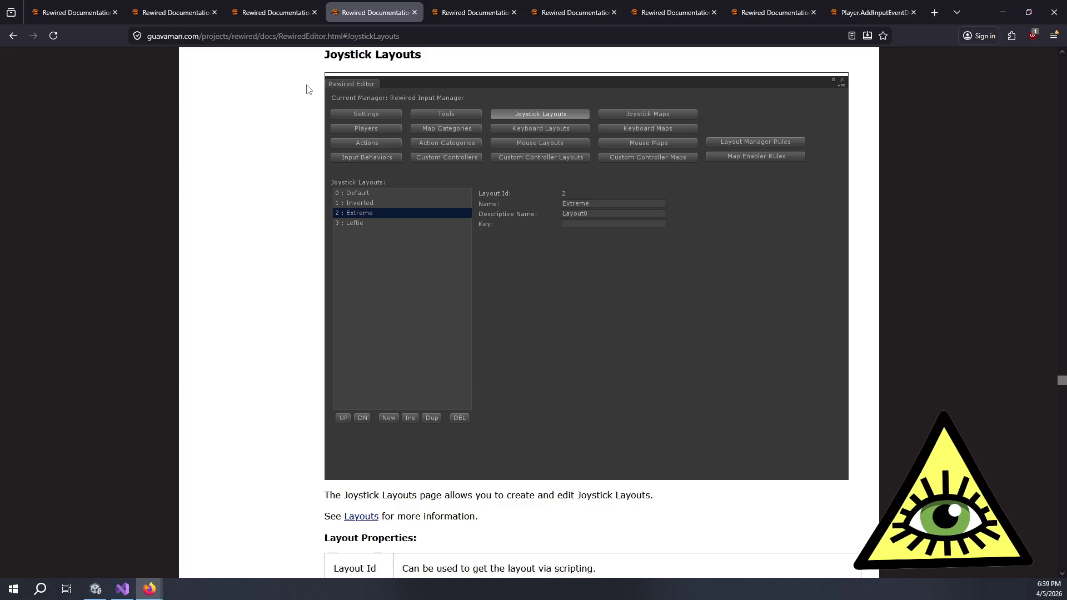
{"action": "scroll", "coordinate": [329, 253], "scroll_direction": "down", "scroll_amount": 4}
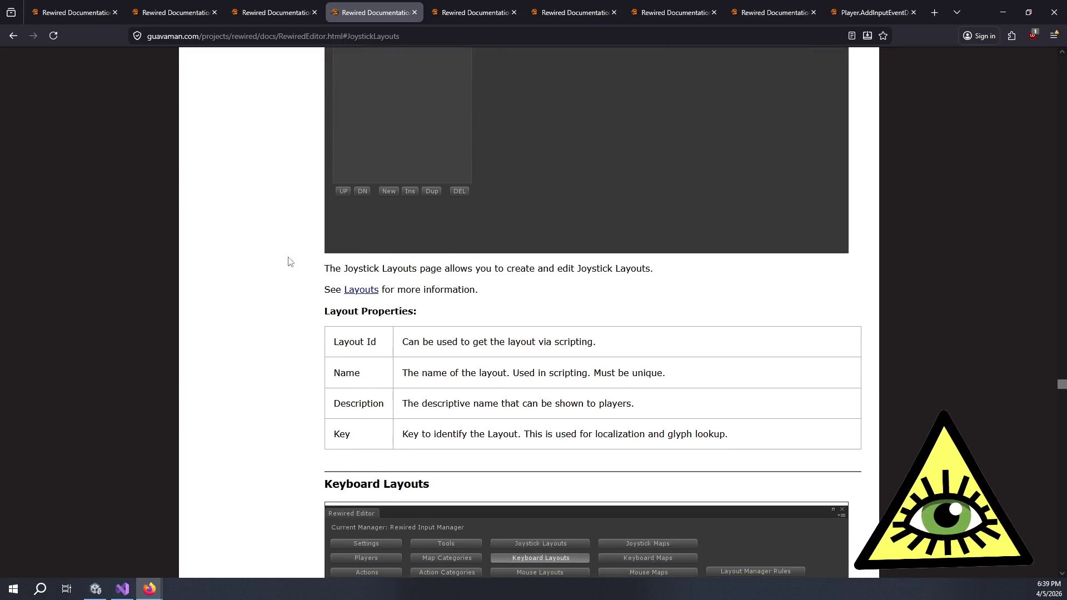
{"action": "scroll", "coordinate": [324, 275], "scroll_direction": "down", "scroll_amount": 4}
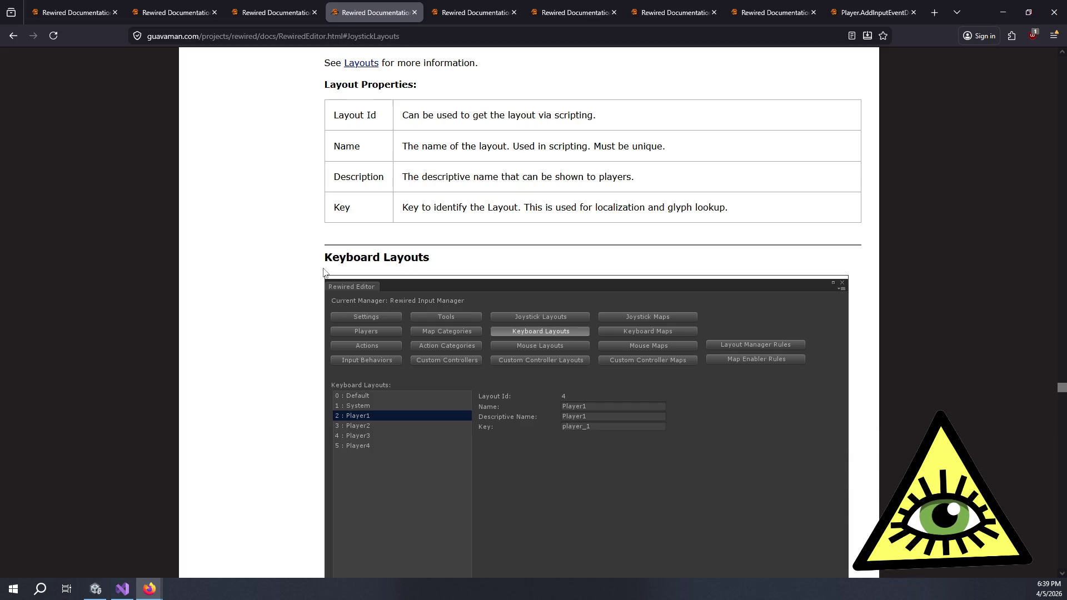
{"action": "scroll", "coordinate": [324, 273], "scroll_direction": "up", "scroll_amount": 6}
{"action": "left_click", "coordinate": [266, 11]}
{"action": "left_click", "coordinate": [200, 5]}
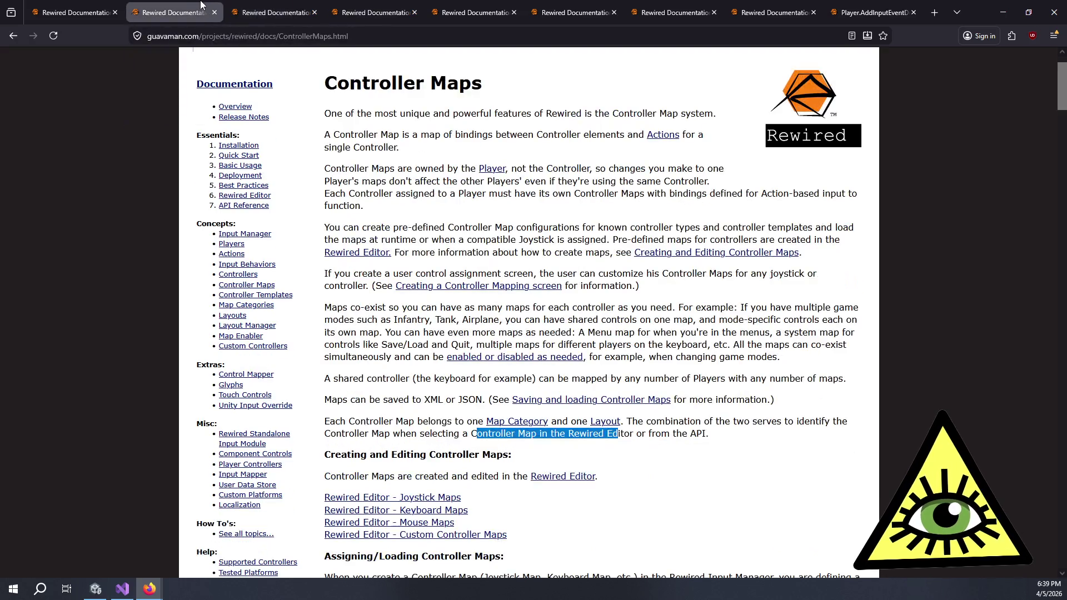
Scroll down to the Joystick Maps section and highlight its explanation while reading.
{"action": "left_click", "coordinate": [626, 456]}
{"action": "scroll", "coordinate": [603, 439], "scroll_direction": "down", "scroll_amount": 3}
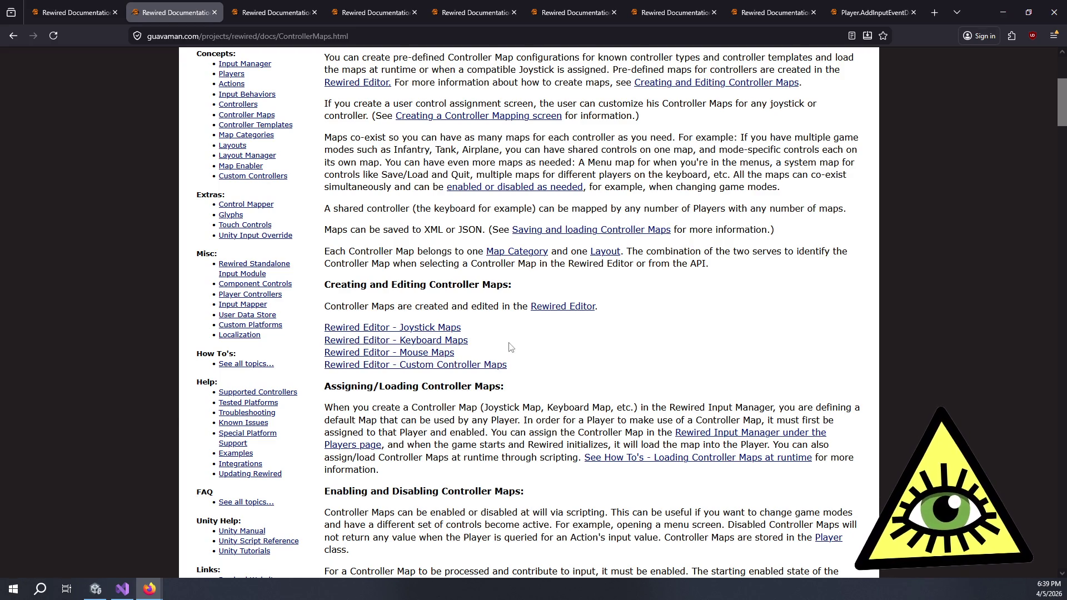
{"action": "scroll", "coordinate": [507, 287], "scroll_direction": "down", "scroll_amount": 5}
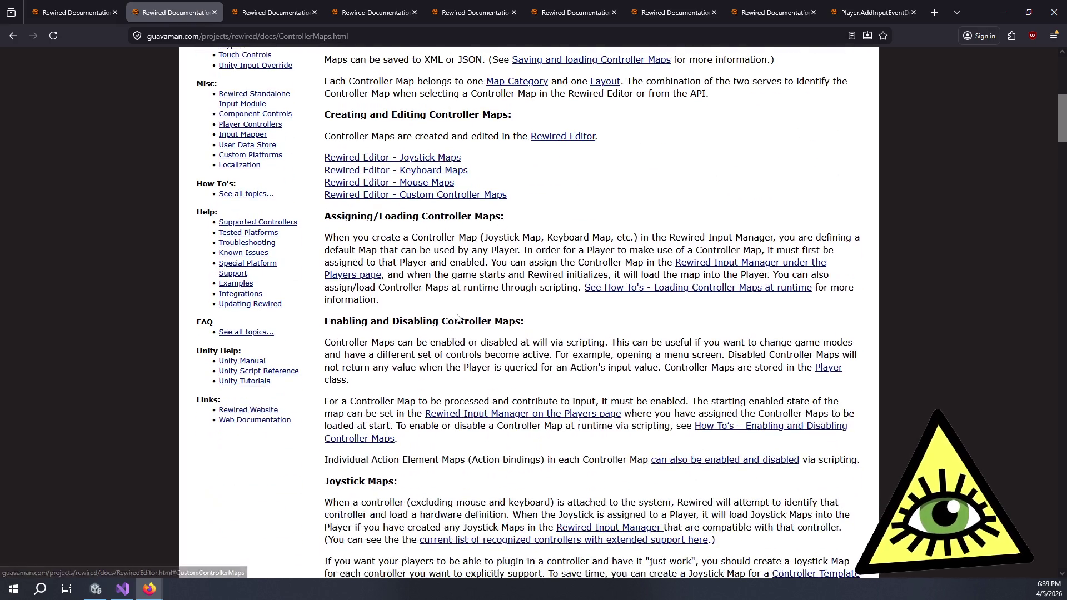
{"action": "scroll", "coordinate": [508, 287], "scroll_direction": "up", "scroll_amount": 1}
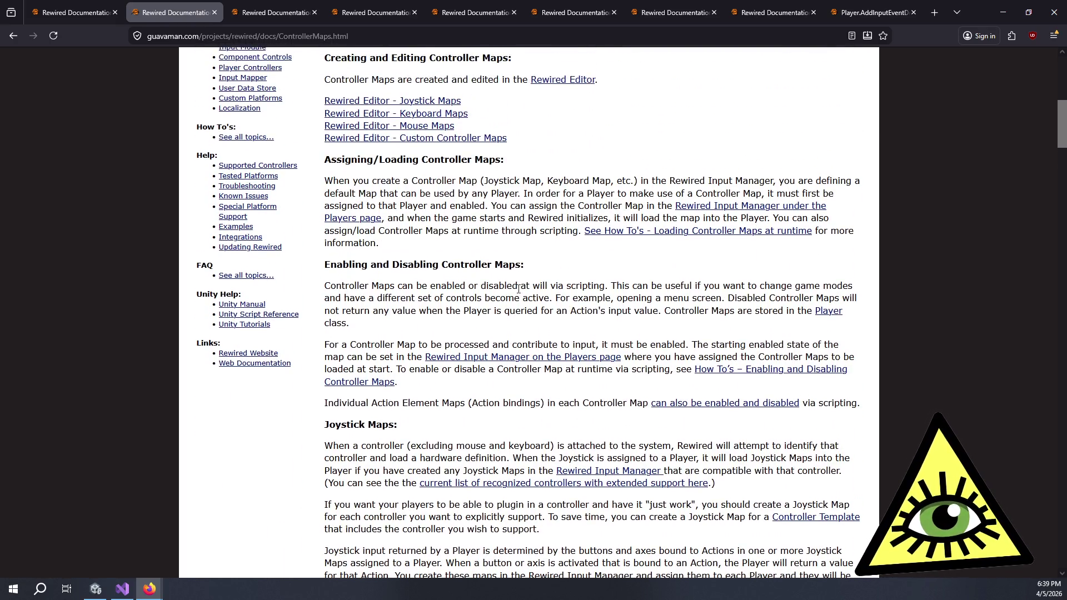
{"action": "scroll", "coordinate": [511, 278], "scroll_direction": "down", "scroll_amount": 4}
{"action": "mouse_move", "coordinate": [429, 219]}
{"action": "left_mouse_down"}
{"action": "mouse_move", "coordinate": [556, 232]}
{"action": "mouse_move", "coordinate": [483, 278]}
{"action": "mouse_move", "coordinate": [501, 325]}
{"action": "mouse_move", "coordinate": [523, 336]}
{"action": "left_mouse_up"}
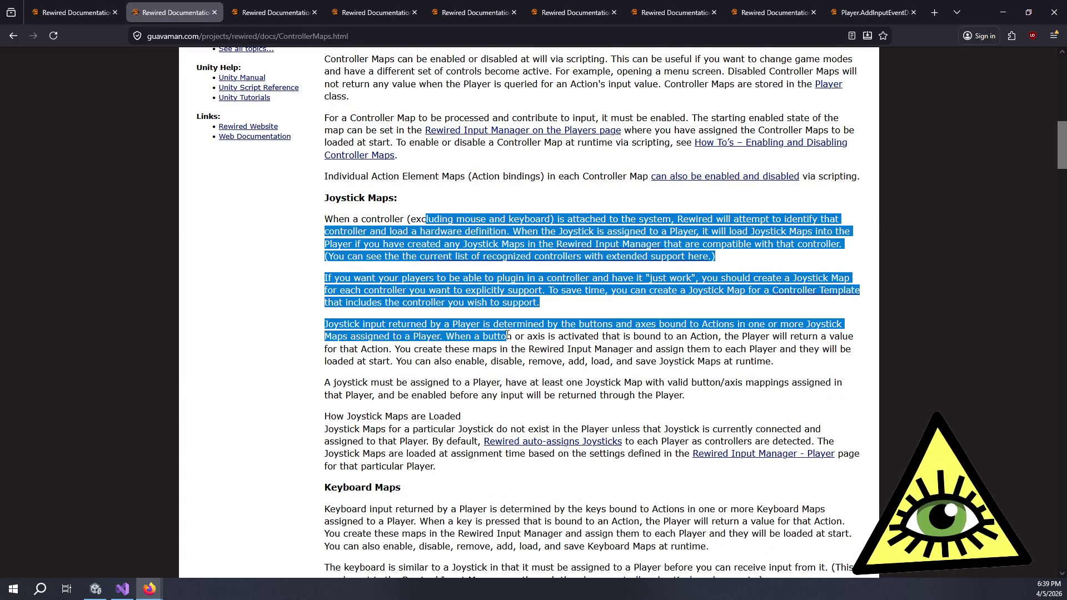
{"action": "left_click", "coordinate": [523, 321]}
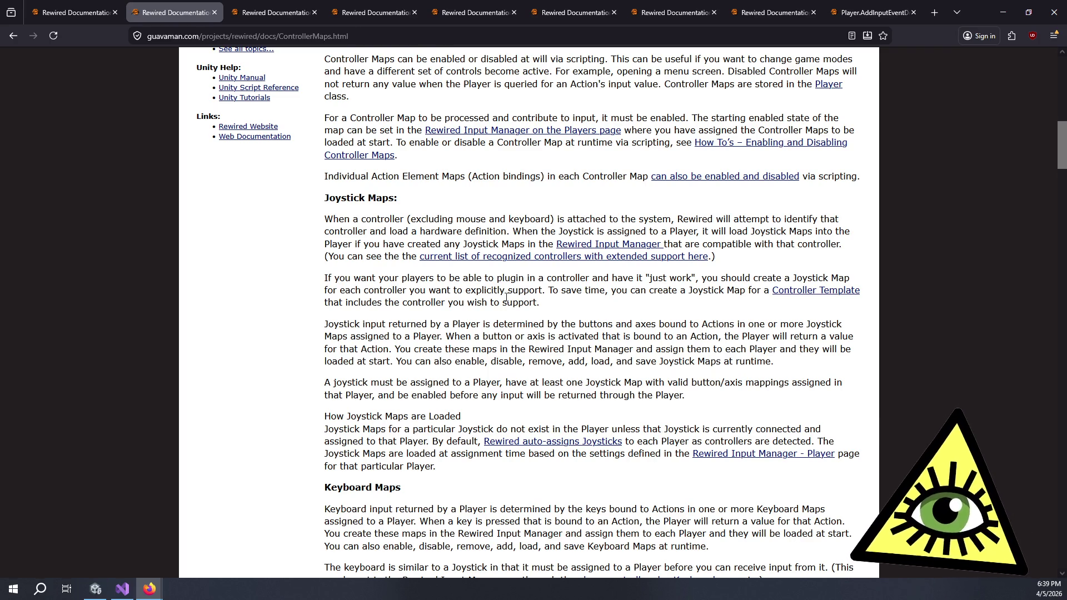
Highlight the Joystick Maps sentence about plug-in controllers, then switch to the docs index tab.
{"action": "left_click_drag", "start_coordinate": [628, 305], "coordinate": [406, 276]}
{"action": "left_click", "coordinate": [385, 276]}
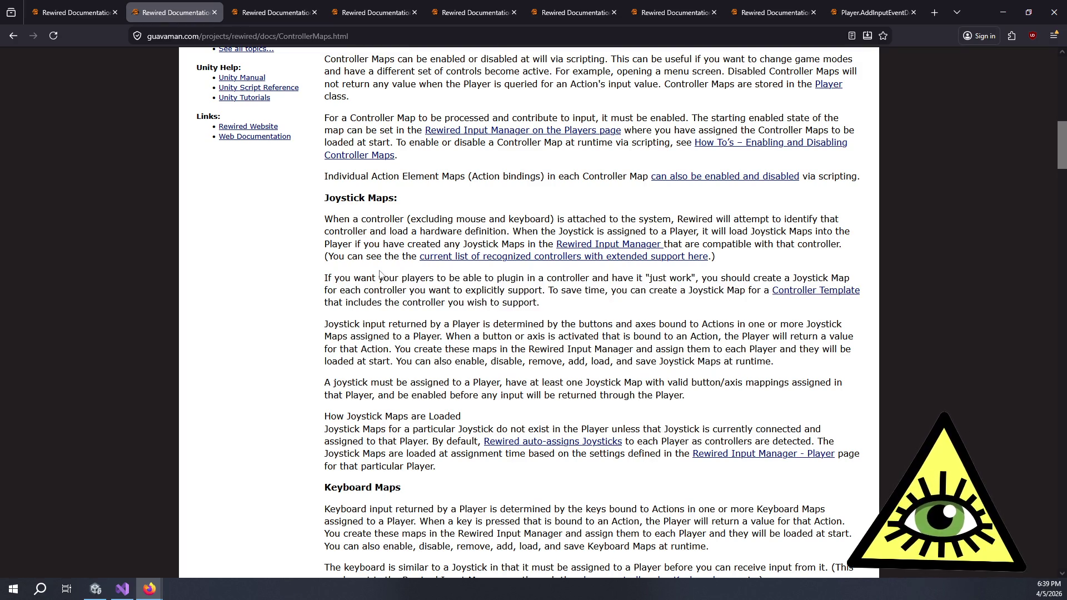
{"action": "mouse_move", "coordinate": [361, 277]}
{"action": "left_mouse_down"}
{"action": "mouse_move", "coordinate": [530, 303]}
{"action": "mouse_move", "coordinate": [508, 302]}
{"action": "left_mouse_up"}
{"action": "left_click", "coordinate": [510, 303]}
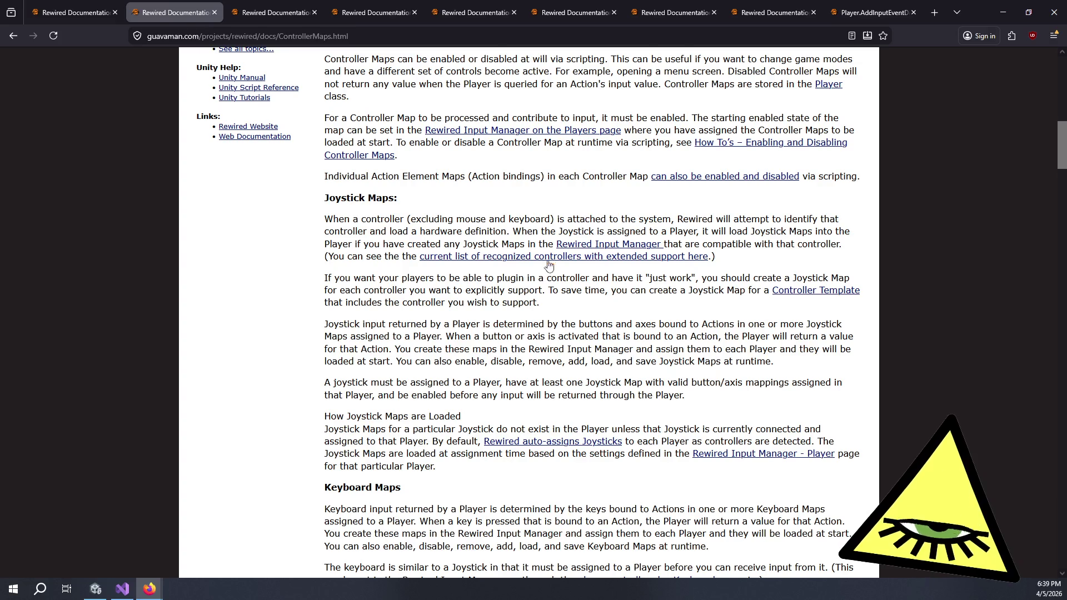
{"action": "left_click", "coordinate": [68, 11]}
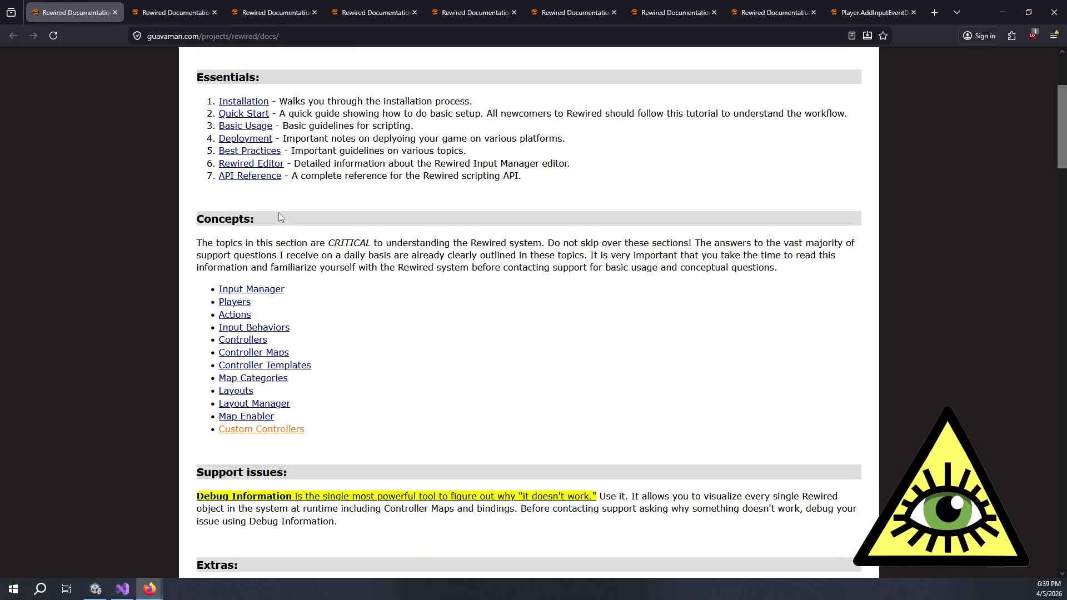
Open the Input Manager page from the docs index in a separate tab.
{"action": "scroll", "coordinate": [263, 250], "scroll_direction": "down", "scroll_amount": 5}
{"action": "scroll", "coordinate": [263, 249], "scroll_direction": "up", "scroll_amount": 5}
{"action": "middle_click", "coordinate": [268, 292]}
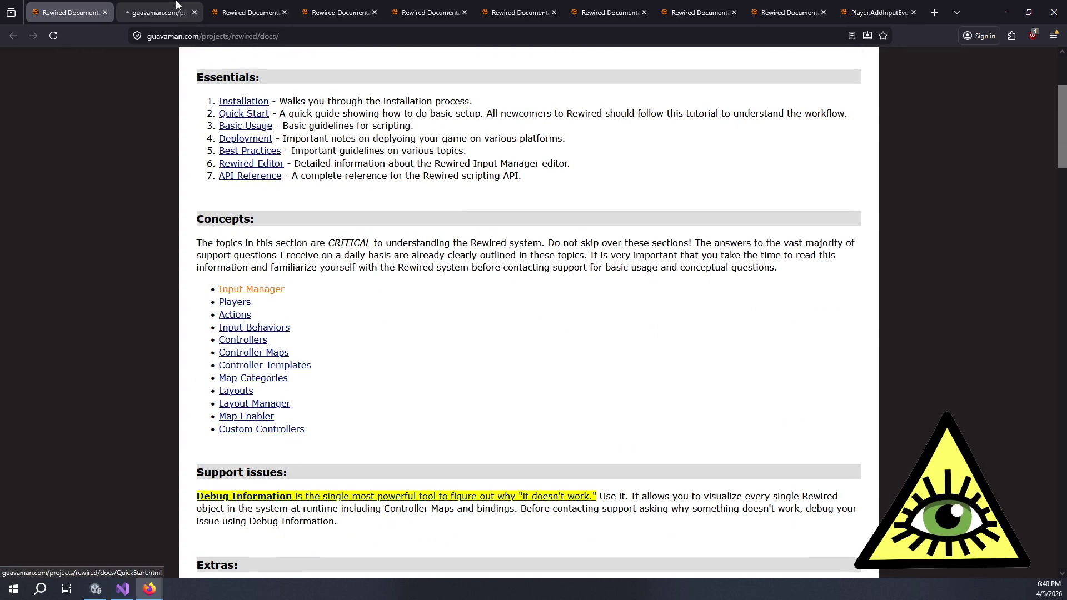
Continue on to the Players page and its diagram, then switch to the joystick layouts tab.
{"action": "scroll", "coordinate": [355, 237], "scroll_direction": "down", "scroll_amount": 15}
{"action": "scroll", "coordinate": [355, 236], "scroll_direction": "down", "scroll_amount": 10}
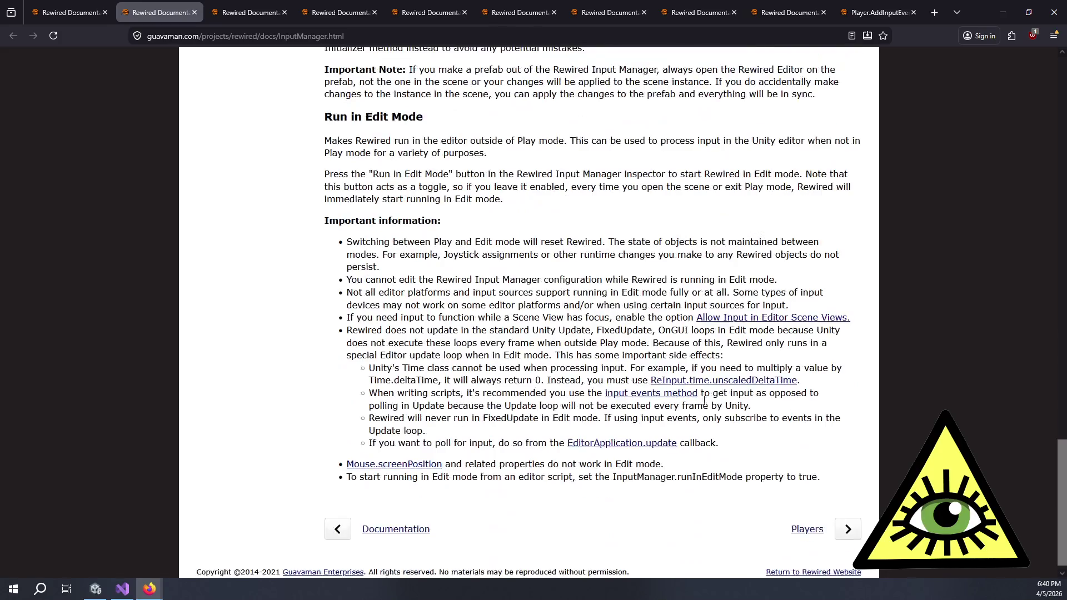
{"action": "left_click", "coordinate": [844, 528]}
{"action": "scroll", "coordinate": [608, 358], "scroll_direction": "down", "scroll_amount": 4}
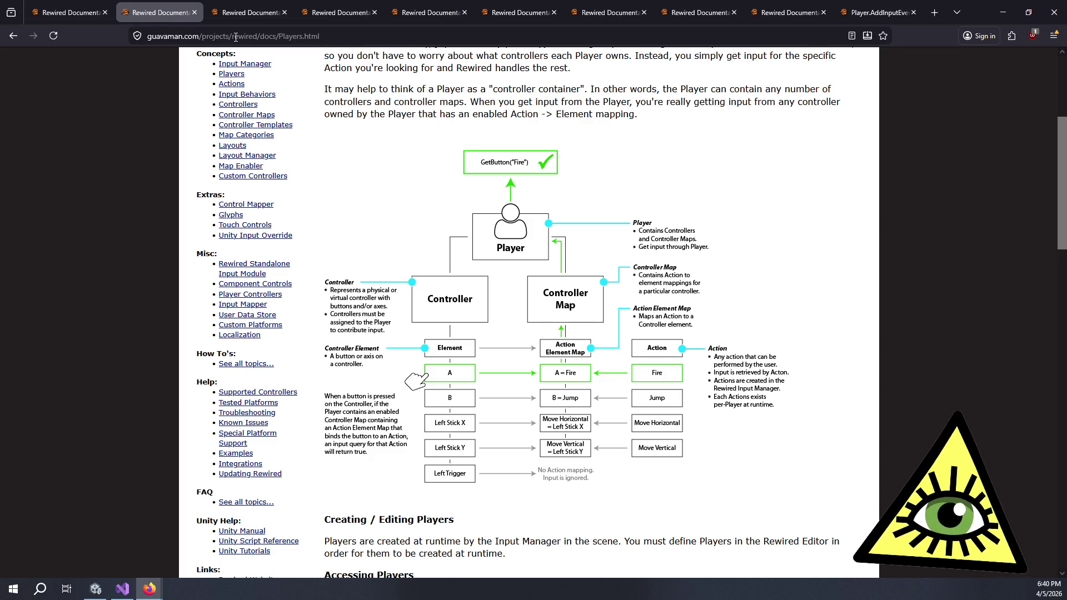
{"action": "left_click", "coordinate": [431, 8]}
Look over the glyph how-to, Glyphs and Supported Controllers tabs, then return to Controller Maps.
{"action": "left_click", "coordinate": [539, 4]}
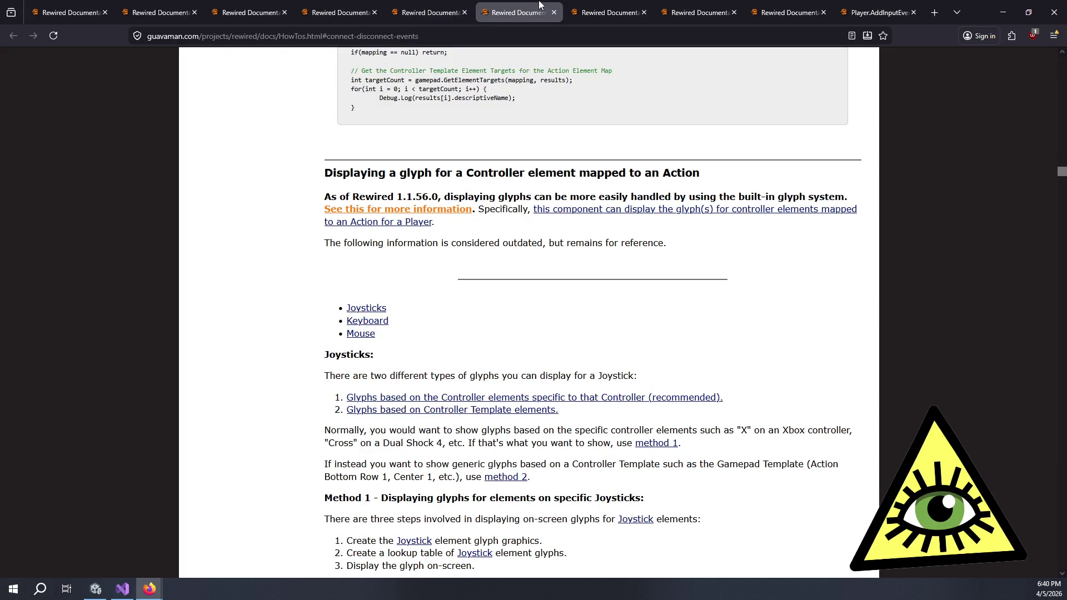
{"action": "left_click", "coordinate": [637, 4]}
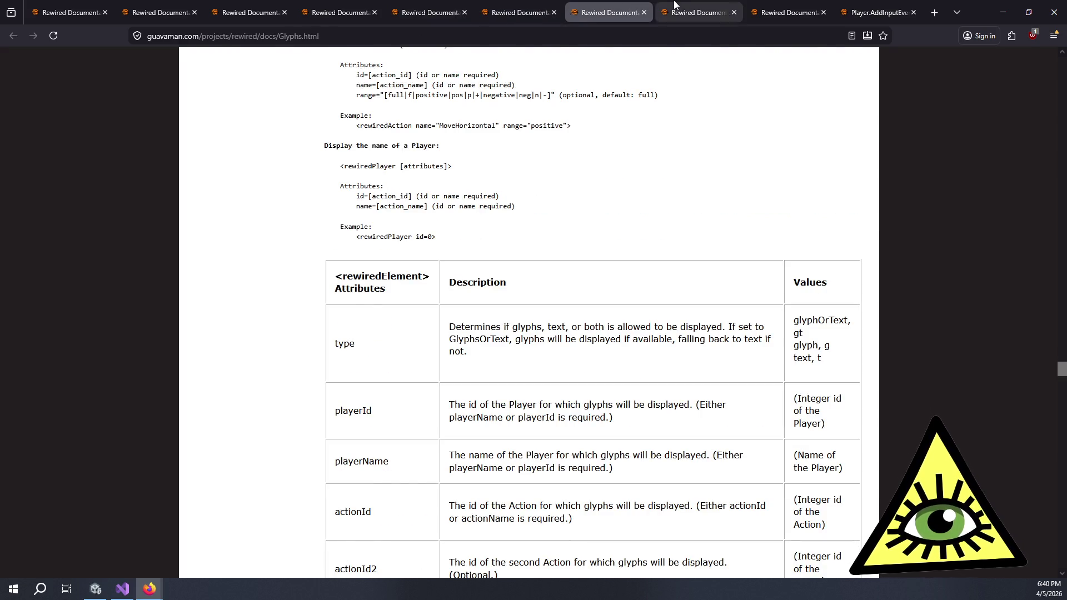
{"action": "left_click", "coordinate": [673, 6]}
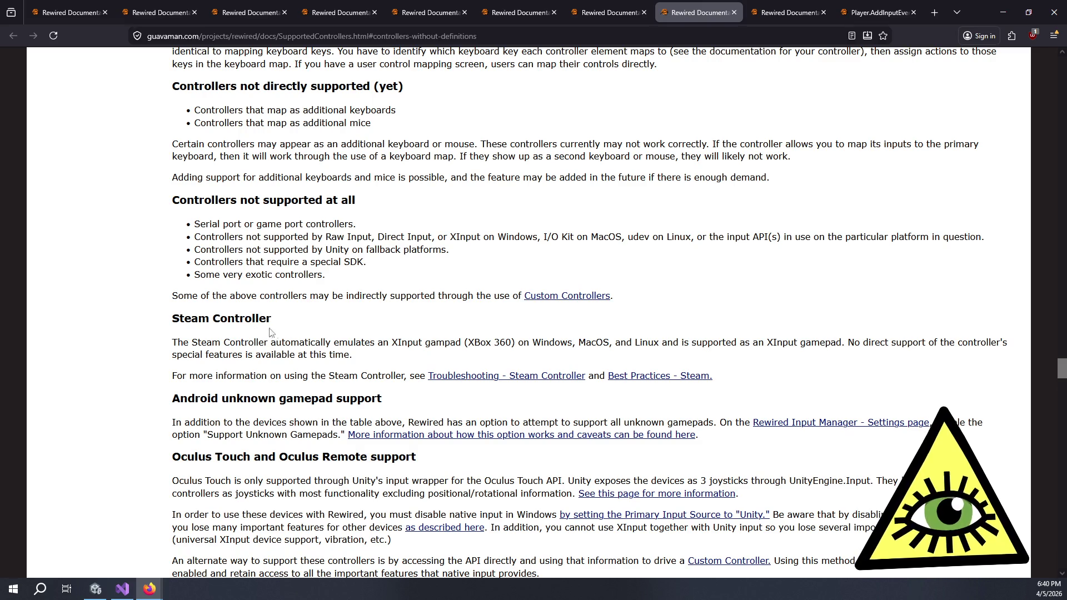
{"action": "left_click", "coordinate": [247, 12]}
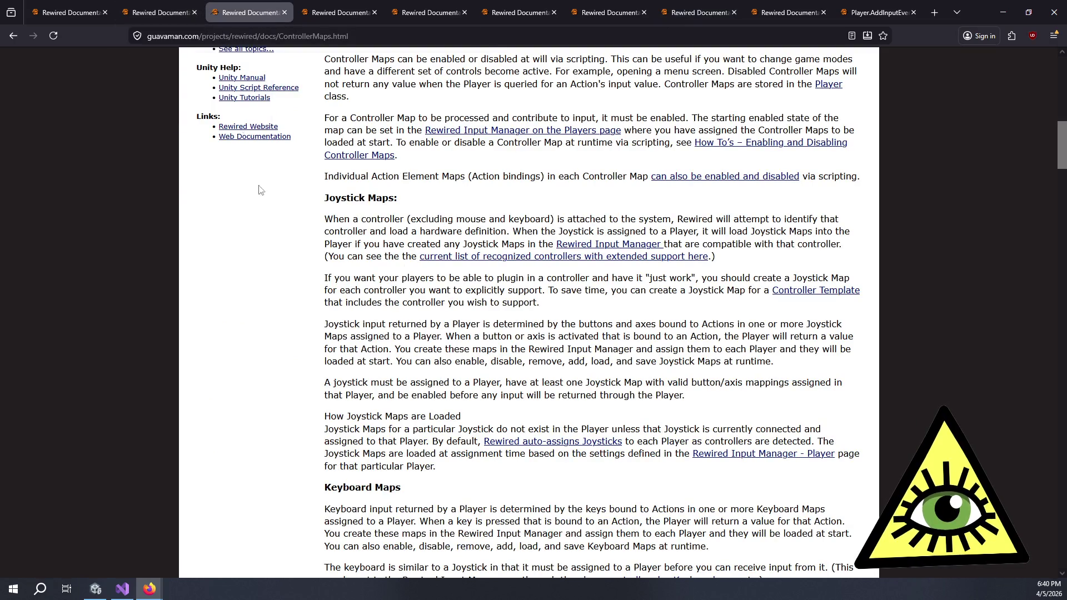
Read further down Controller Maps, highlighting the XInput and MFi paragraphs.
{"action": "scroll", "coordinate": [311, 350], "scroll_direction": "down", "scroll_amount": 10}
{"action": "scroll", "coordinate": [311, 350], "scroll_direction": "down", "scroll_amount": 6}
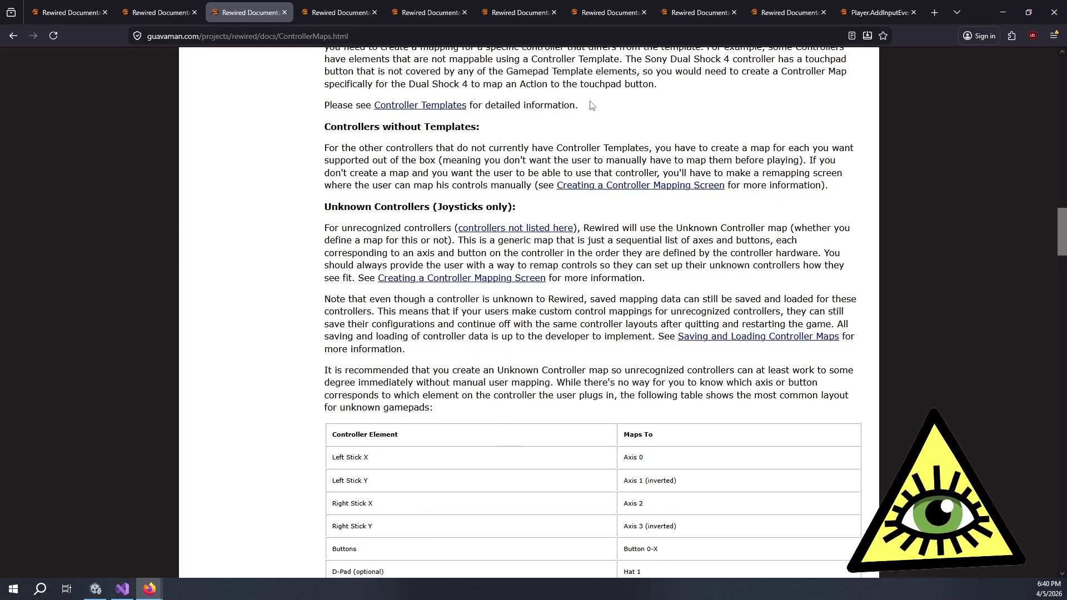
{"action": "scroll", "coordinate": [542, 280], "scroll_direction": "down", "scroll_amount": 6}
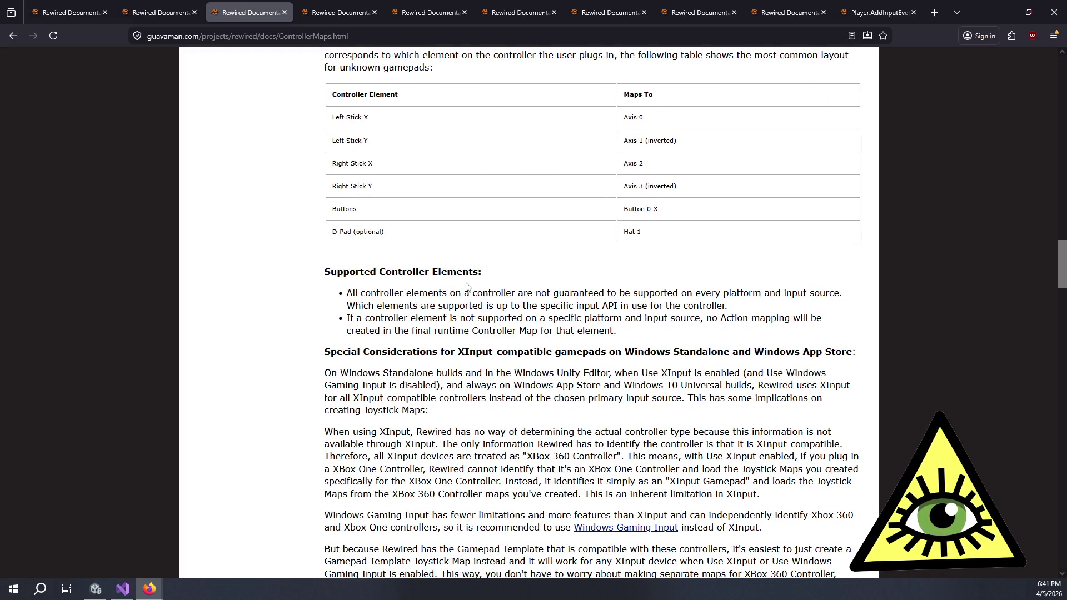
{"action": "scroll", "coordinate": [469, 288], "scroll_direction": "down", "scroll_amount": 4}
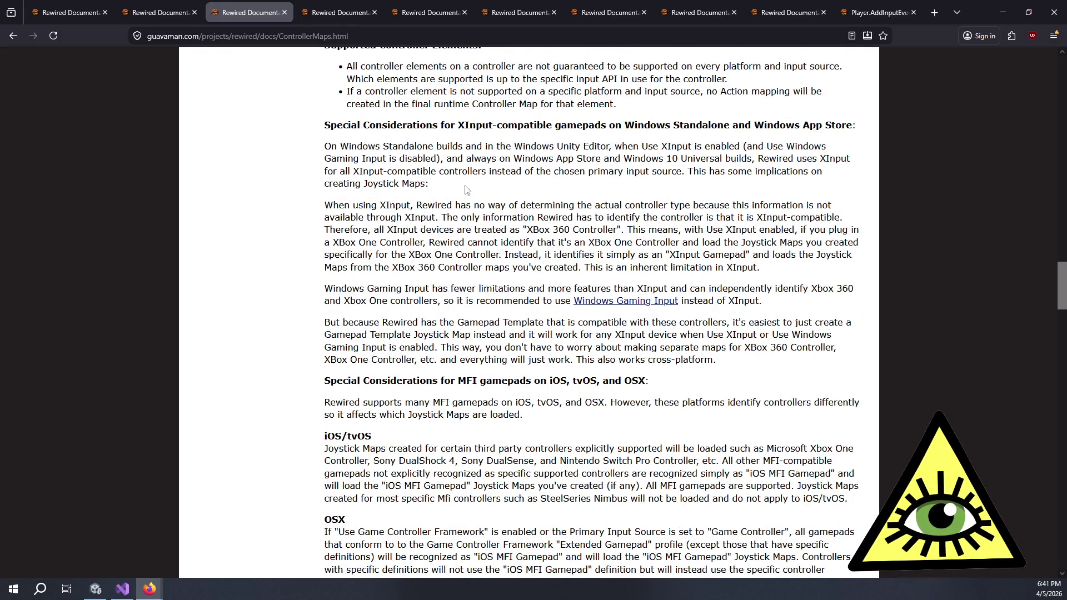
{"action": "mouse_move", "coordinate": [564, 194]}
{"action": "left_mouse_down"}
{"action": "mouse_move", "coordinate": [789, 234]}
{"action": "mouse_move", "coordinate": [792, 267]}
{"action": "mouse_move", "coordinate": [775, 300]}
{"action": "mouse_move", "coordinate": [784, 361]}
{"action": "left_mouse_up"}
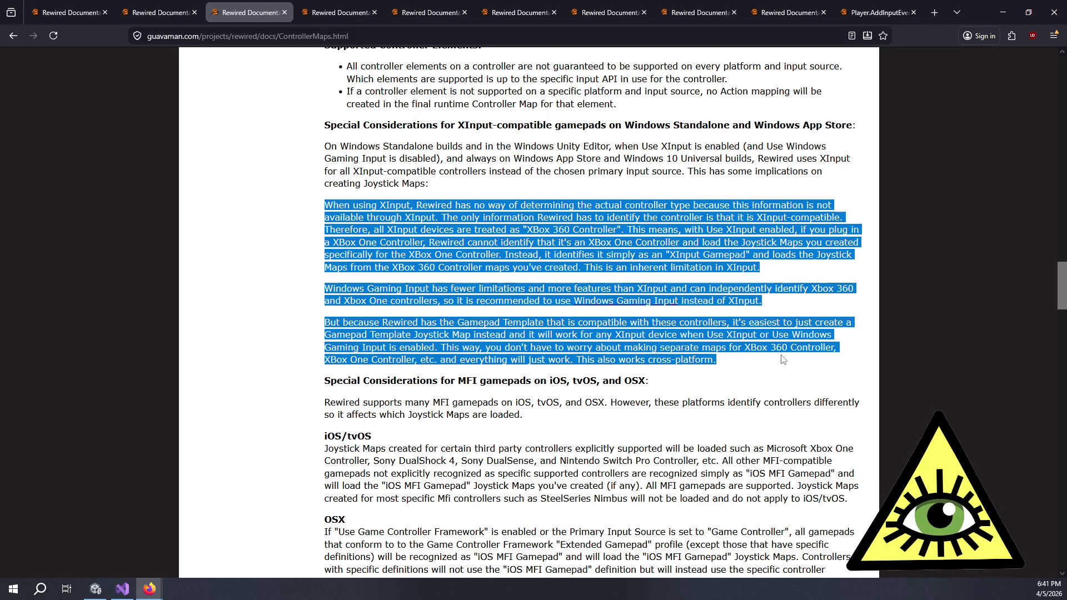
{"action": "left_click", "coordinate": [539, 332]}
{"action": "scroll", "coordinate": [468, 247], "scroll_direction": "down", "scroll_amount": 3}
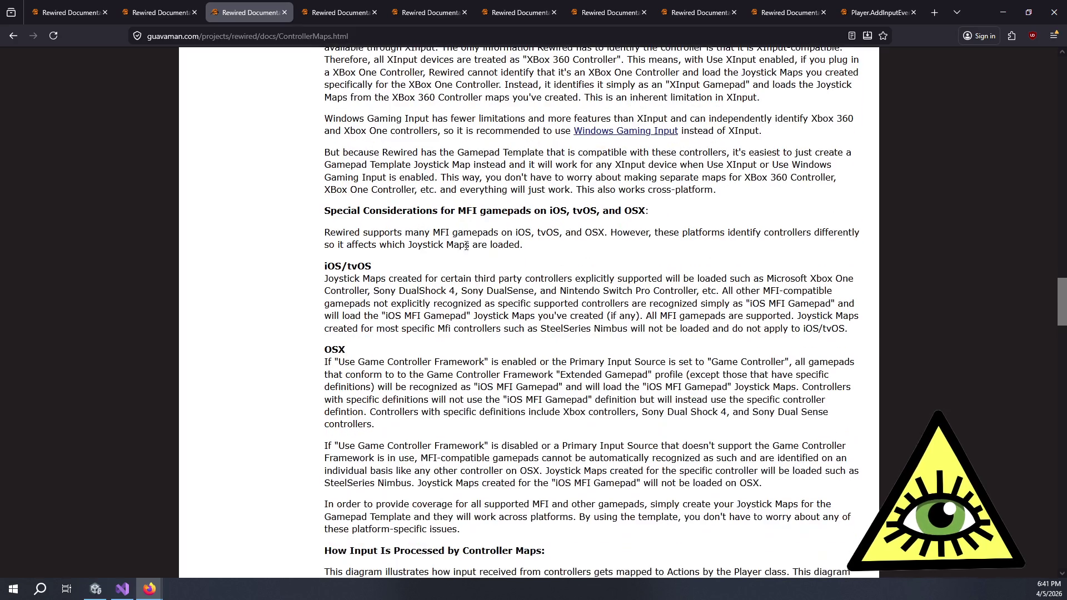
{"action": "left_click_drag", "start_coordinate": [431, 232], "coordinate": [532, 251]}
{"action": "left_click", "coordinate": [554, 262]}
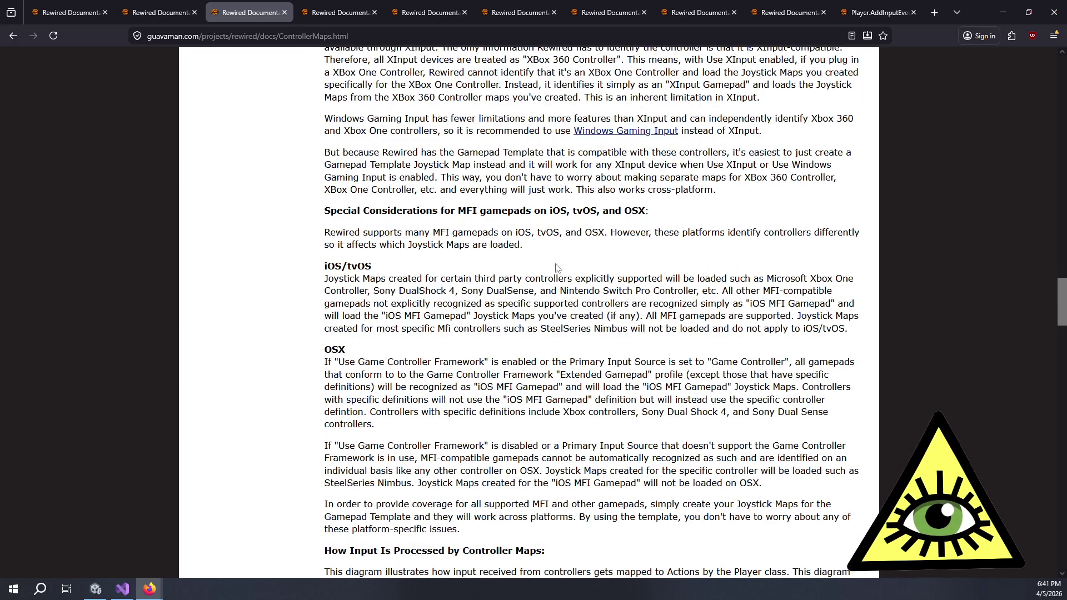
Scroll past the diagrams to the page end and go on to Controller Templates.
{"action": "scroll", "coordinate": [556, 272], "scroll_direction": "down", "scroll_amount": 5}
{"action": "scroll", "coordinate": [417, 288], "scroll_direction": "down", "scroll_amount": 3}
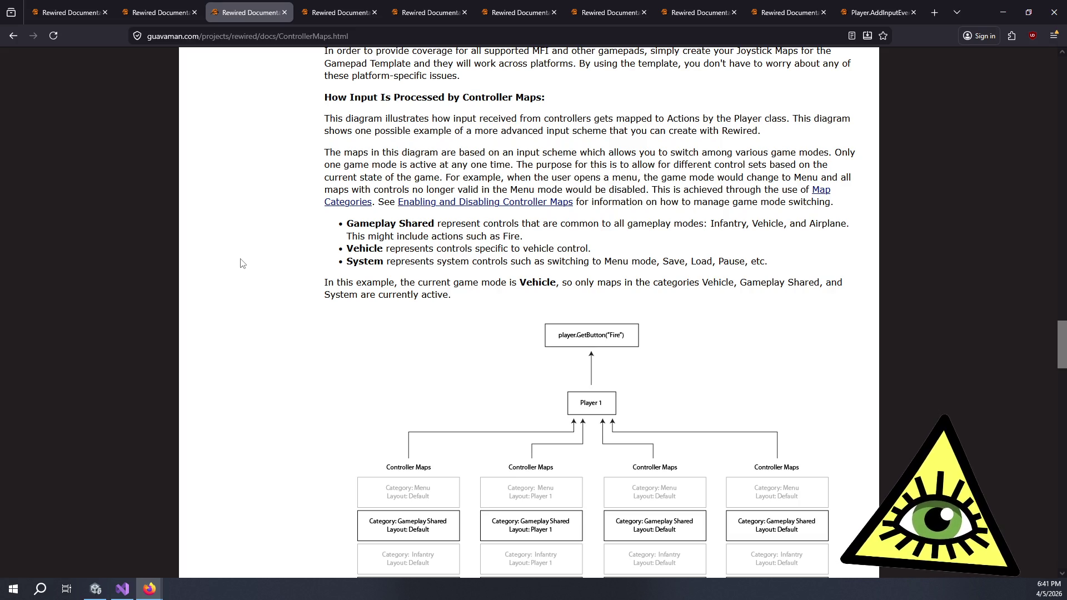
{"action": "scroll", "coordinate": [241, 263], "scroll_direction": "down", "scroll_amount": 4}
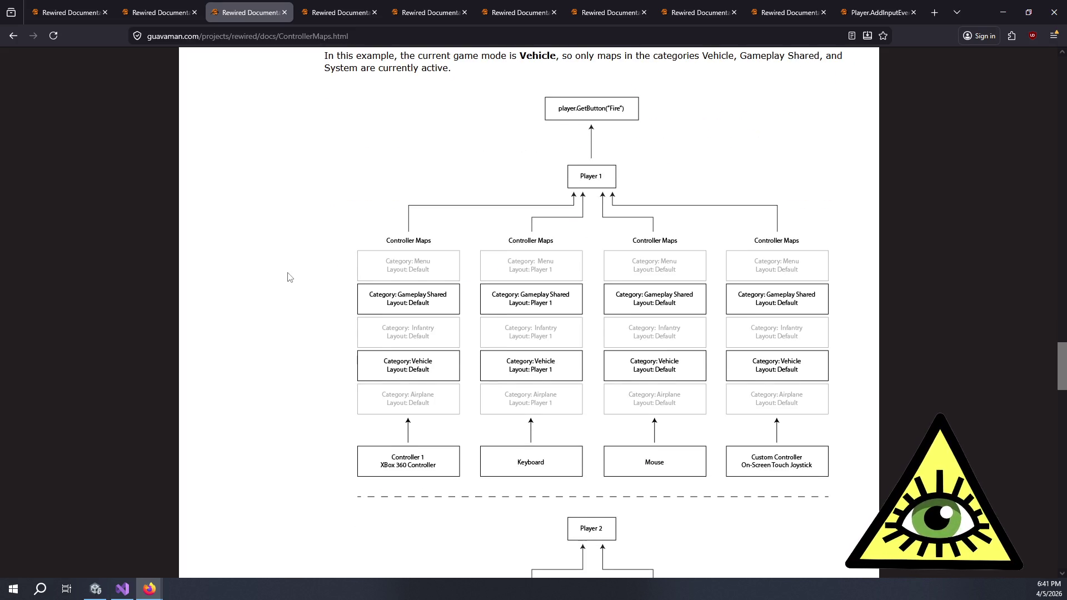
{"action": "scroll", "coordinate": [289, 276], "scroll_direction": "down", "scroll_amount": 10}
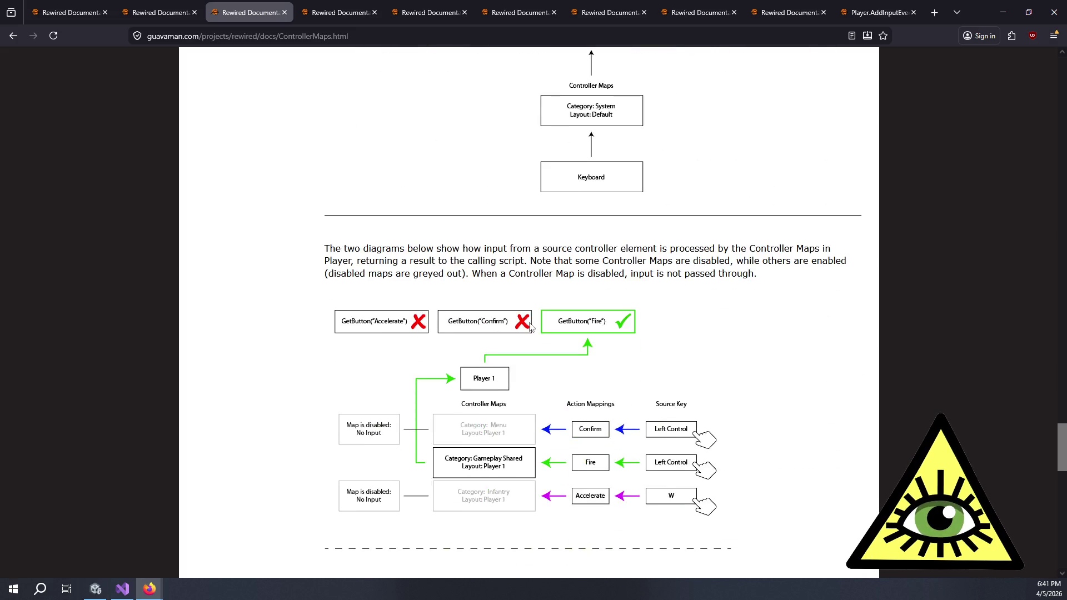
{"action": "scroll", "coordinate": [655, 353], "scroll_direction": "down", "scroll_amount": 2}
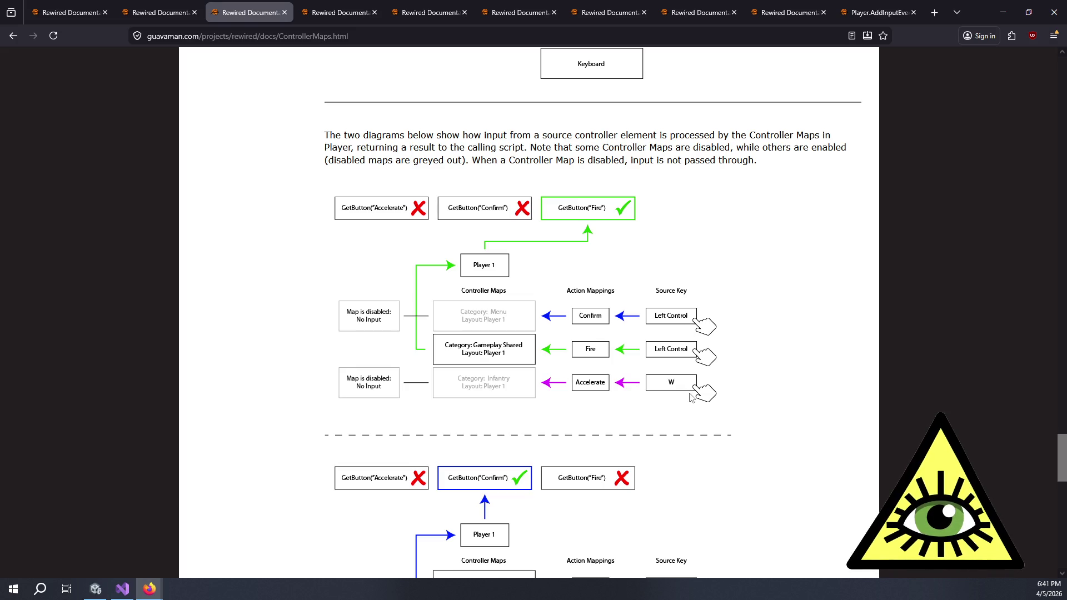
{"action": "scroll", "coordinate": [286, 398], "scroll_direction": "down", "scroll_amount": 5}
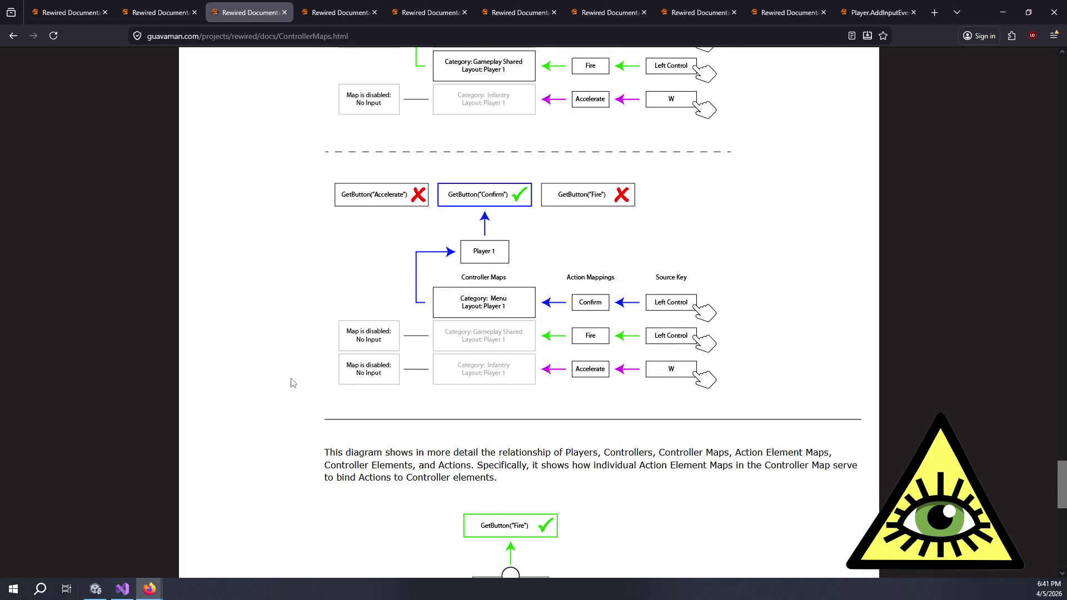
{"action": "scroll", "coordinate": [292, 380], "scroll_direction": "down", "scroll_amount": 3}
{"action": "scroll", "coordinate": [298, 371], "scroll_direction": "down", "scroll_amount": 7}
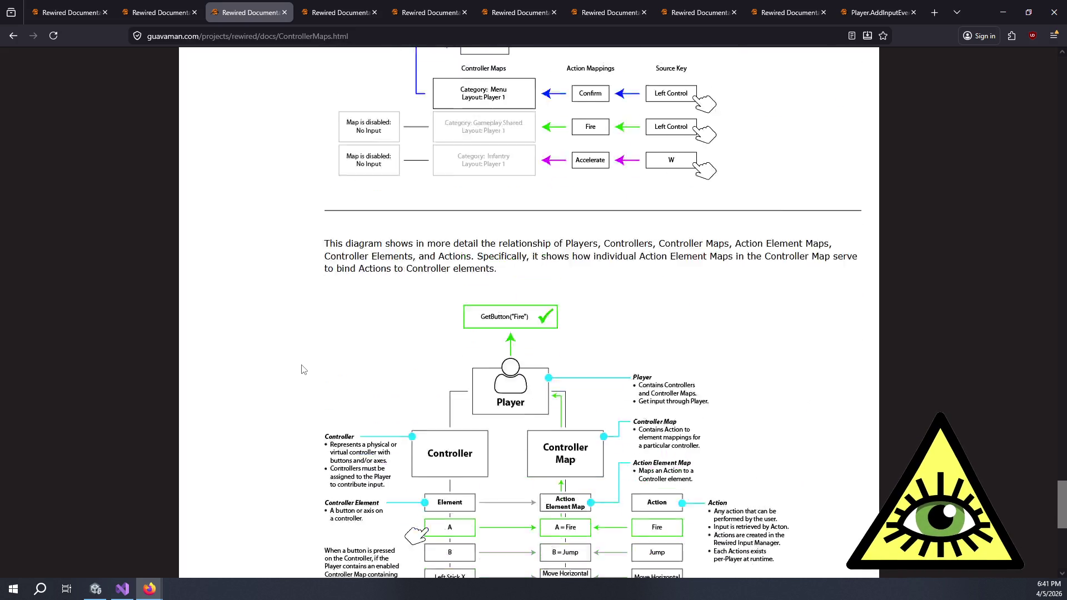
{"action": "scroll", "coordinate": [300, 362], "scroll_direction": "down", "scroll_amount": 2}
{"action": "left_click", "coordinate": [792, 518]}
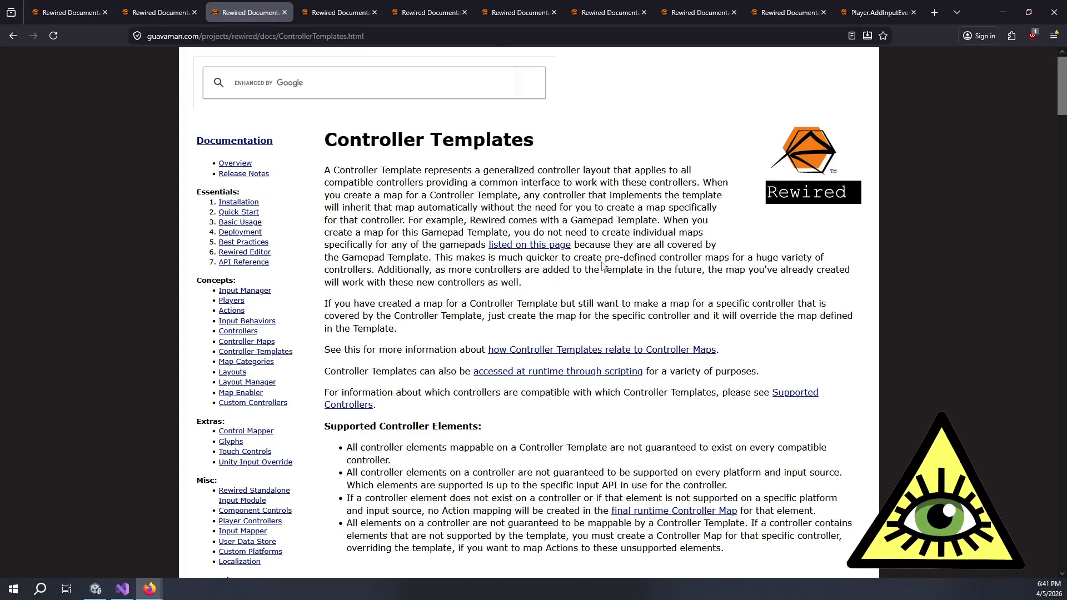
Scroll through the Controller Templates page down to the Hotas Template section.
{"action": "scroll", "coordinate": [609, 267], "scroll_direction": "down", "scroll_amount": 6}
{"action": "scroll", "coordinate": [563, 272], "scroll_direction": "down", "scroll_amount": 3}
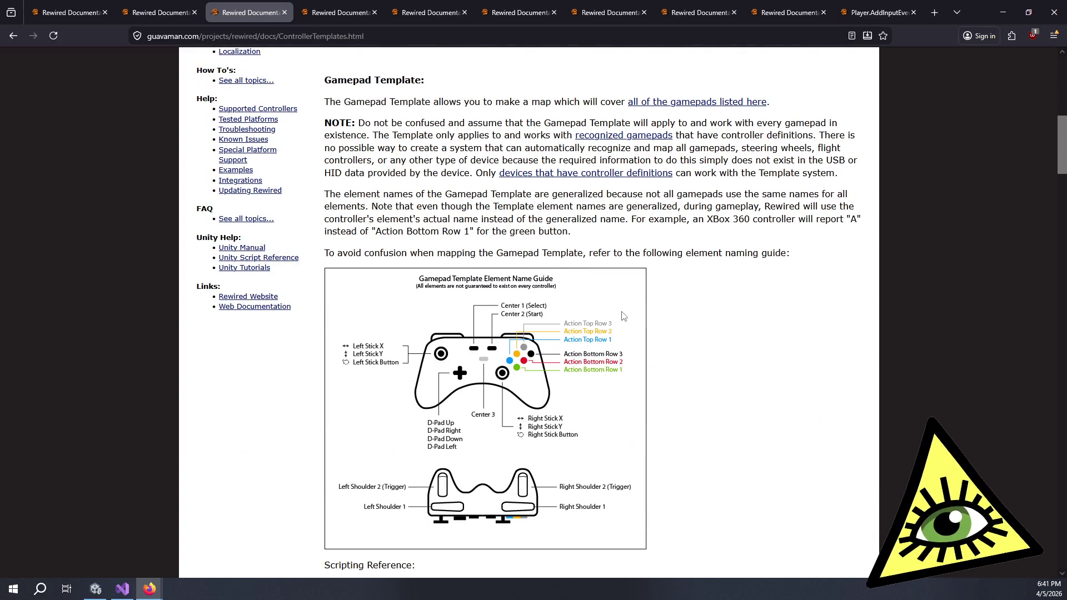
{"action": "scroll", "coordinate": [580, 304], "scroll_direction": "up", "scroll_amount": 5}
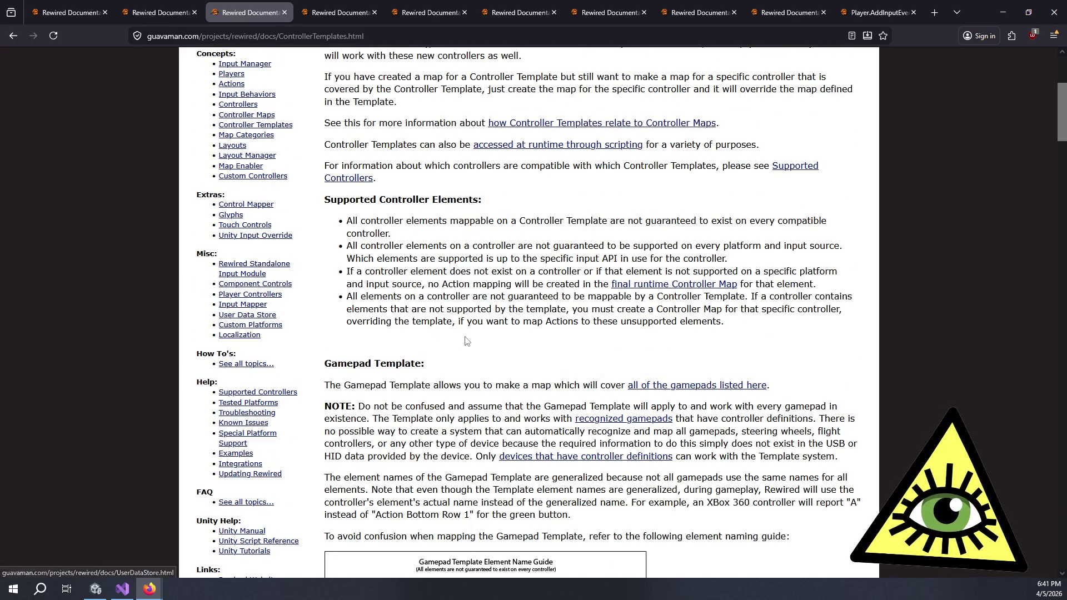
{"action": "scroll", "coordinate": [477, 335], "scroll_direction": "up", "scroll_amount": 1}
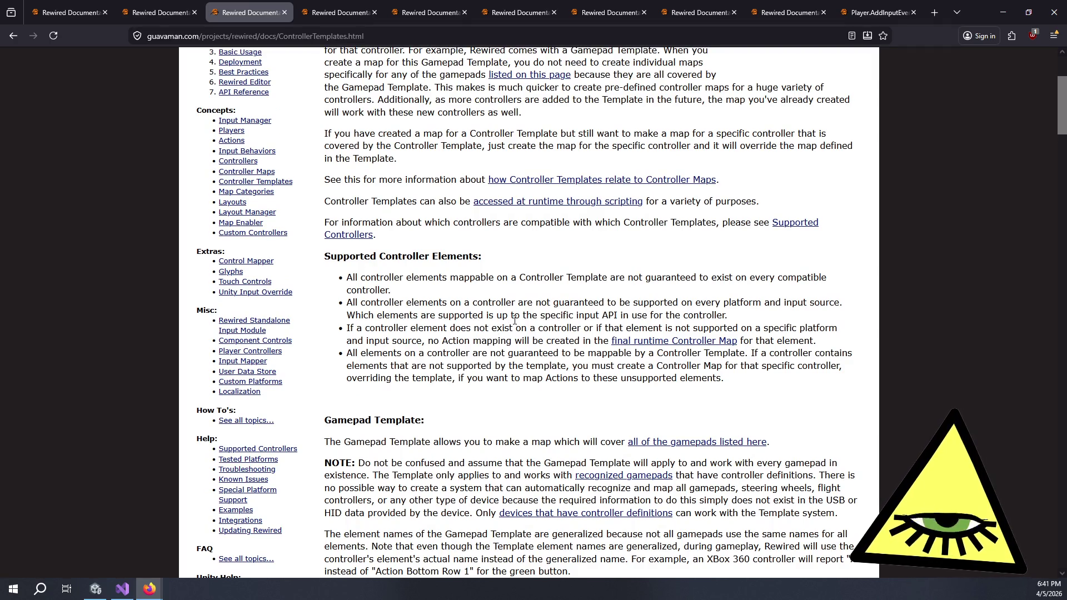
{"action": "scroll", "coordinate": [512, 321], "scroll_direction": "down", "scroll_amount": 5}
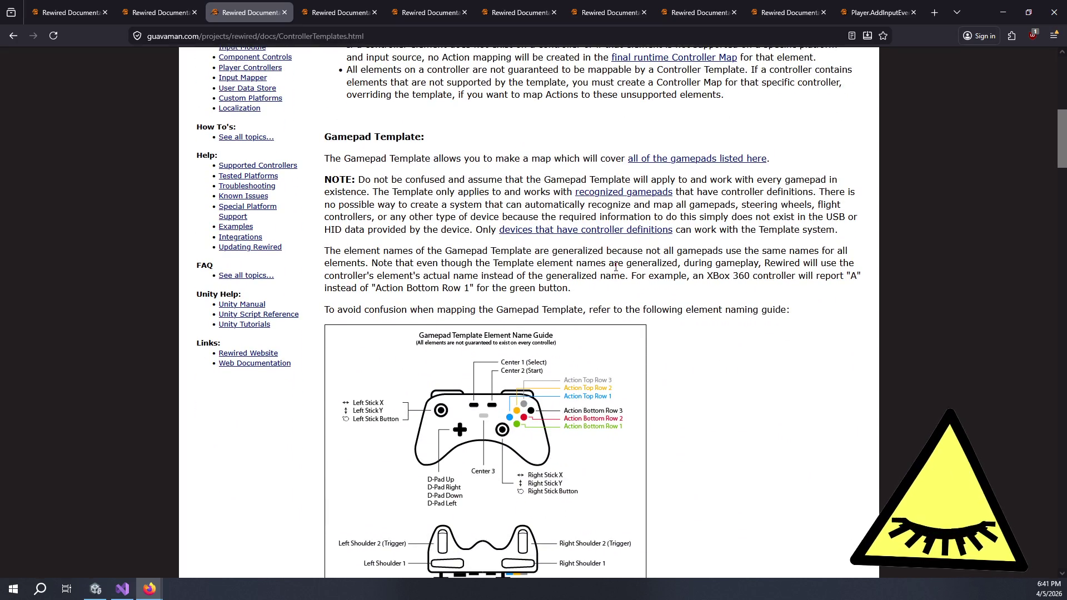
{"action": "scroll", "coordinate": [624, 262], "scroll_direction": "down", "scroll_amount": 9}
{"action": "scroll", "coordinate": [597, 266], "scroll_direction": "down", "scroll_amount": 5}
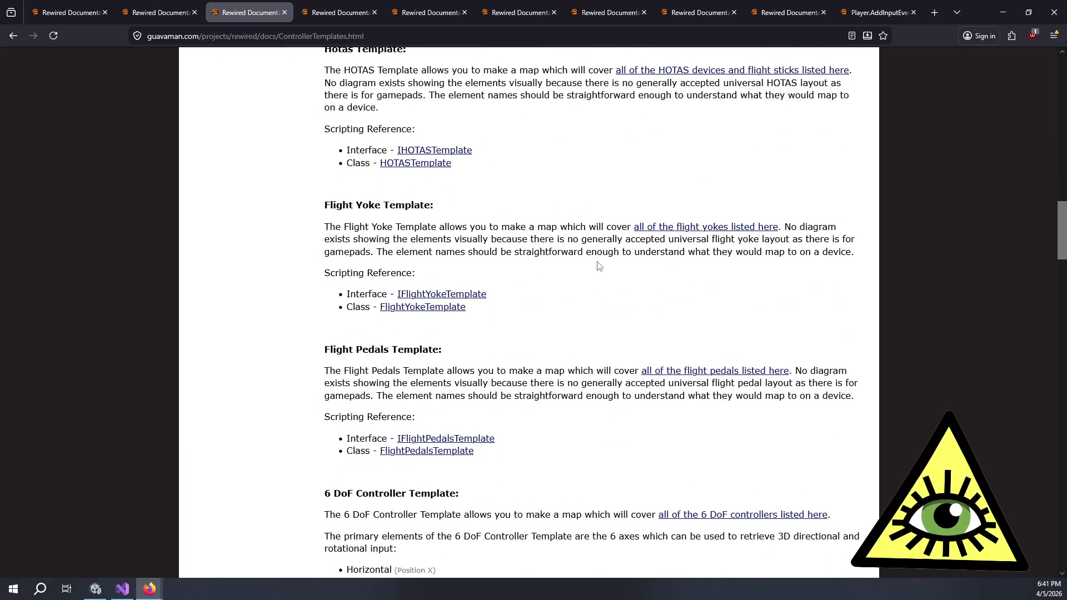
{"action": "scroll", "coordinate": [595, 283], "scroll_direction": "up", "scroll_amount": 2}
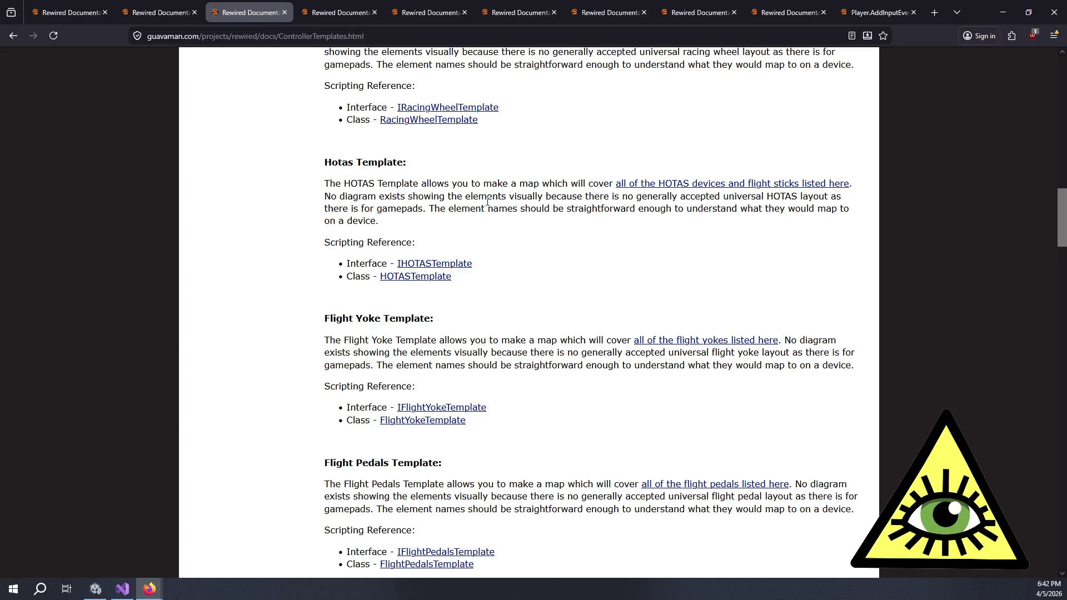
Highlight the Hotas Template heading and paragraph, then open the listed HOTAS devices link in a new tab.
{"action": "left_click_drag", "start_coordinate": [332, 162], "coordinate": [387, 163]}
{"action": "mouse_move", "coordinate": [391, 189]}
{"action": "left_mouse_down"}
{"action": "mouse_move", "coordinate": [498, 198]}
{"action": "mouse_move", "coordinate": [581, 185]}
{"action": "left_mouse_up"}
{"action": "left_click", "coordinate": [587, 186]}
{"action": "middle_click", "coordinate": [643, 186]}
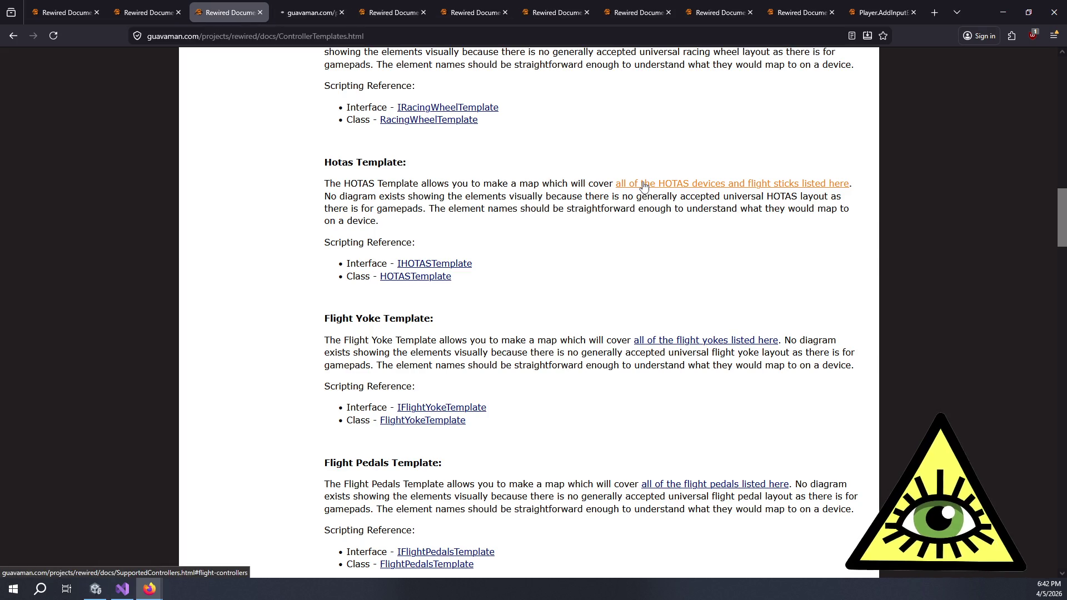
Glance at the Supported Controllers tab, return to Controller Templates, and open the HOTASTemplate class reference in a new tab.
{"action": "left_click", "coordinate": [311, 12]}
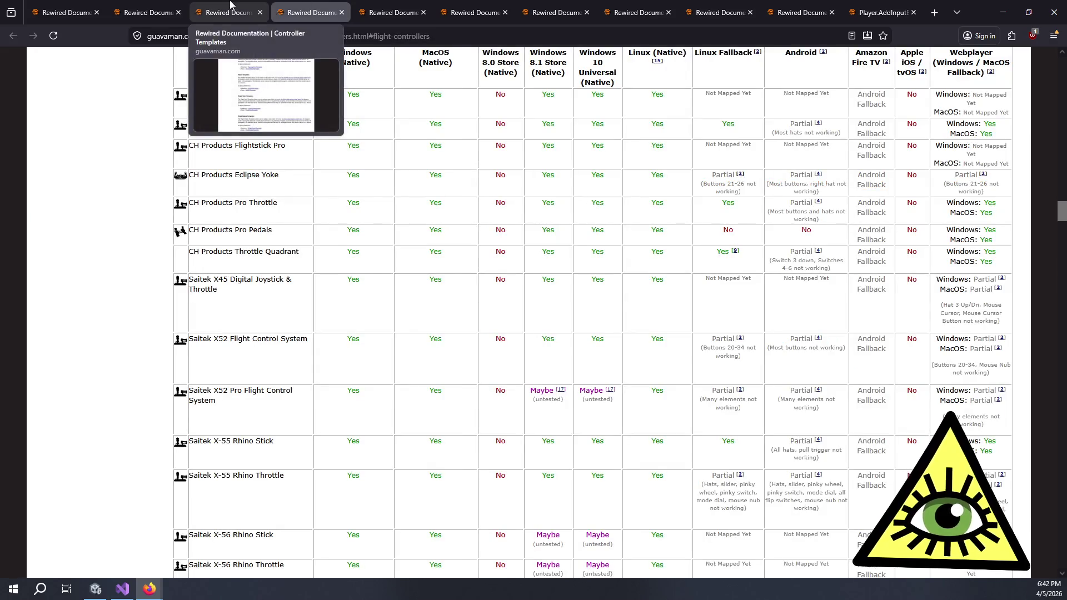
{"action": "left_click", "coordinate": [232, 6]}
{"action": "mouse_move", "coordinate": [350, 195]}
{"action": "left_mouse_down"}
{"action": "mouse_move", "coordinate": [789, 208]}
{"action": "mouse_move", "coordinate": [800, 199]}
{"action": "mouse_move", "coordinate": [434, 209]}
{"action": "mouse_move", "coordinate": [435, 222]}
{"action": "left_mouse_up"}
{"action": "left_click", "coordinate": [437, 228]}
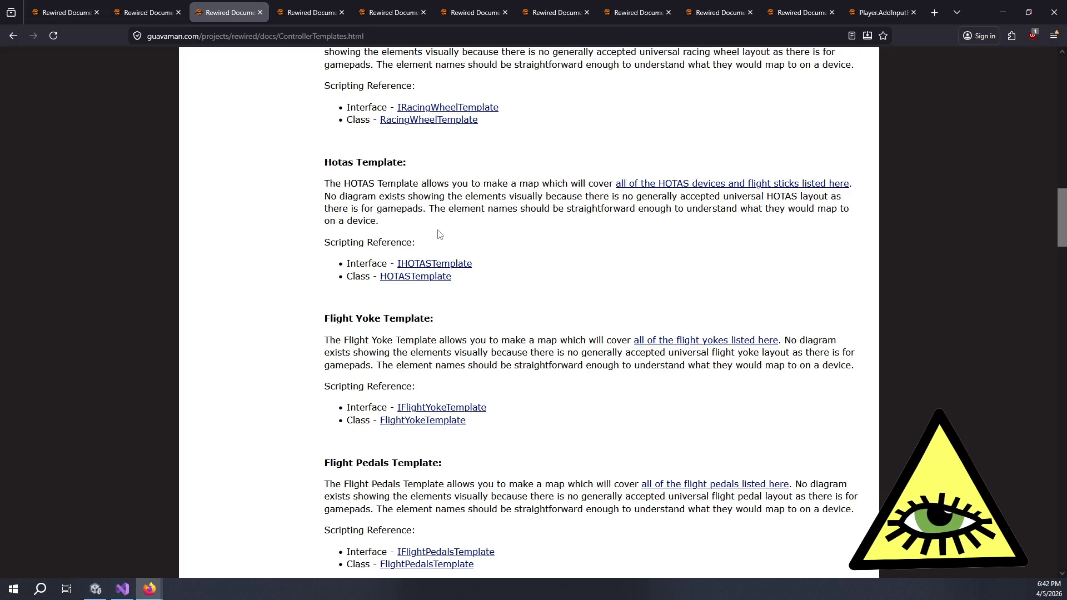
{"action": "middle_click", "coordinate": [427, 283]}
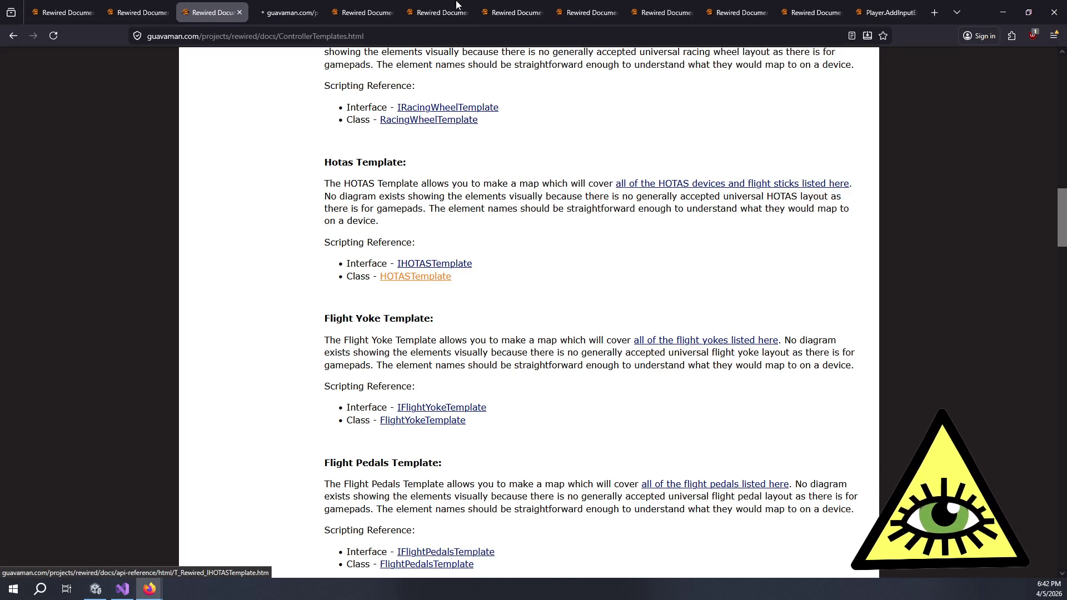
Switch to the HOTASTemplate reference and scroll through its Fields list.
{"action": "key", "text": "ctrl+Tab"}
{"action": "scroll", "coordinate": [366, 429], "scroll_direction": "down", "scroll_amount": 8}
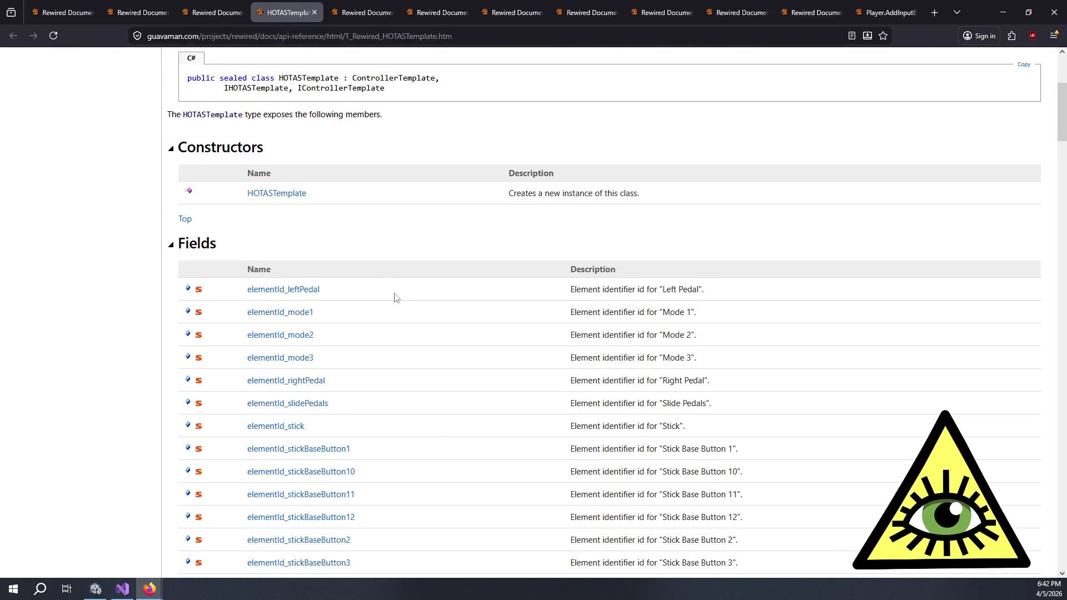
{"action": "scroll", "coordinate": [450, 227], "scroll_direction": "down", "scroll_amount": 2}
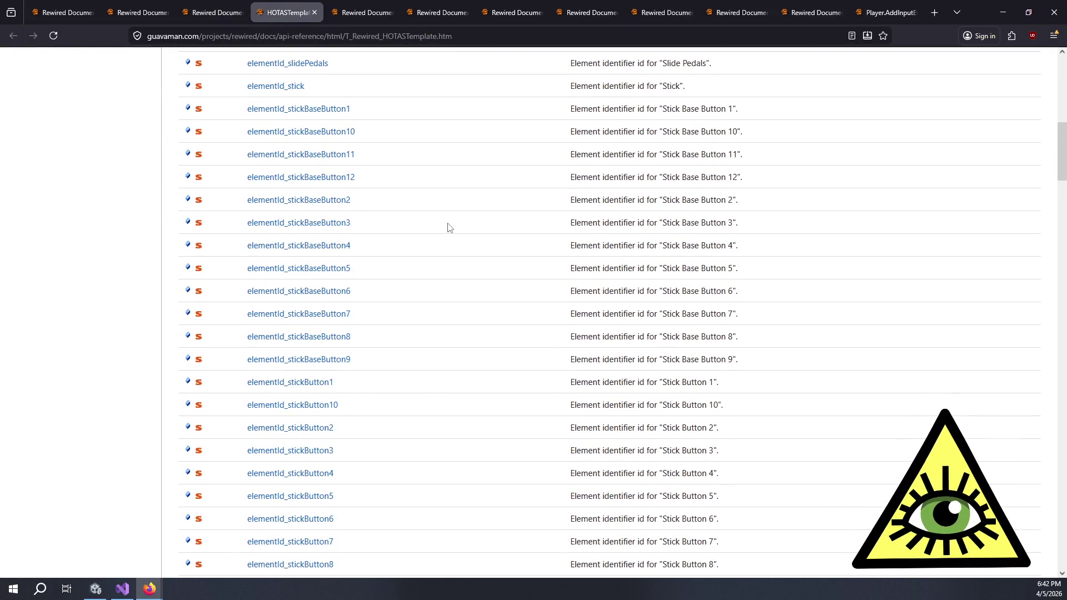
{"action": "scroll", "coordinate": [450, 224], "scroll_direction": "down", "scroll_amount": 18}
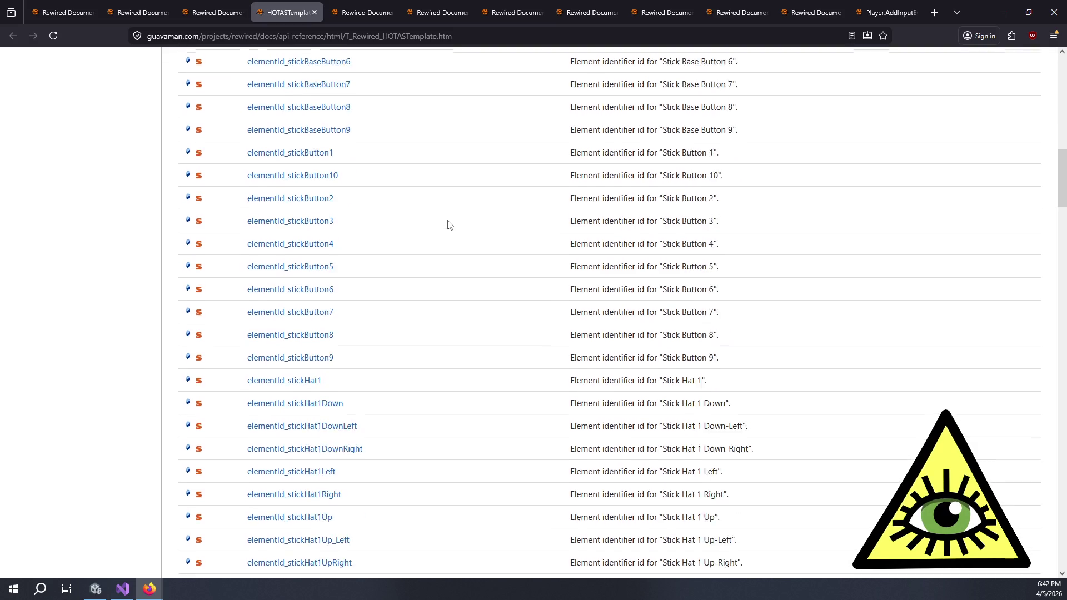
{"action": "scroll", "coordinate": [462, 222], "scroll_direction": "down", "scroll_amount": 8}
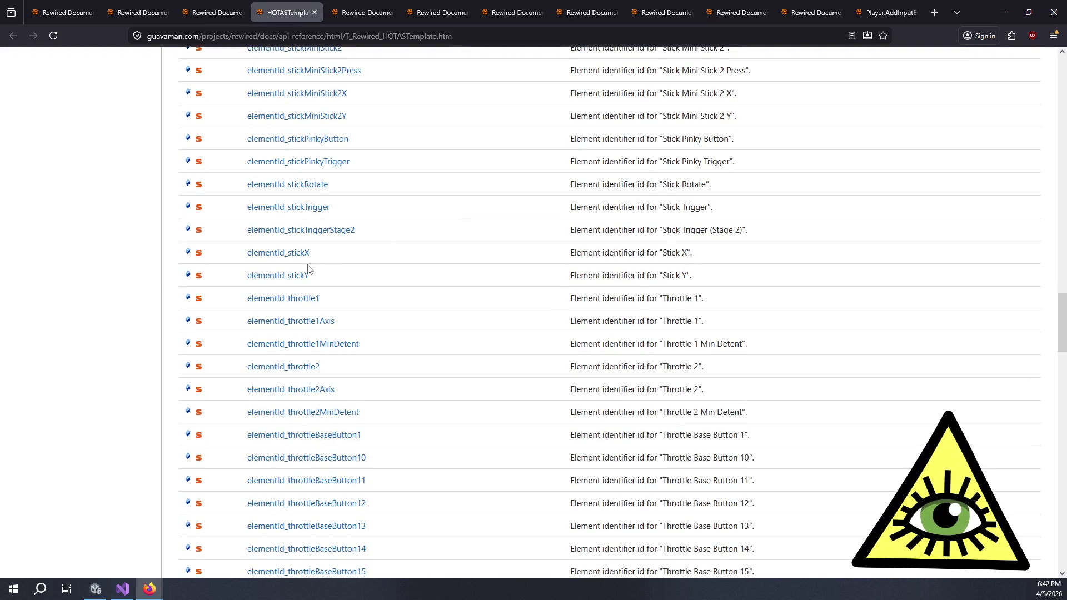
{"action": "scroll", "coordinate": [409, 278], "scroll_direction": "down", "scroll_amount": 3}
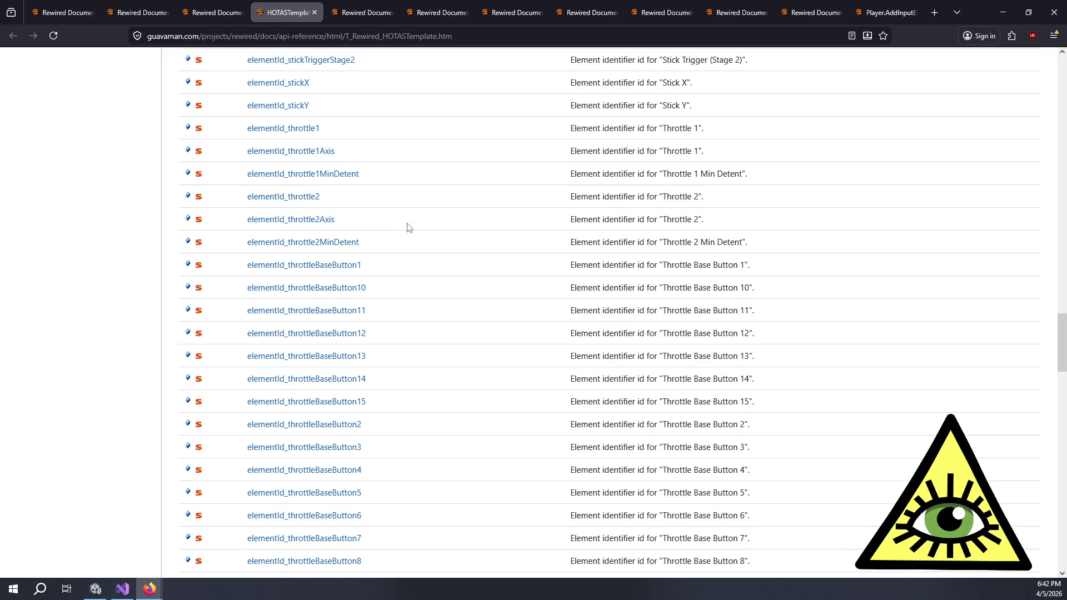
{"action": "scroll", "coordinate": [411, 228], "scroll_direction": "down", "scroll_amount": 8}
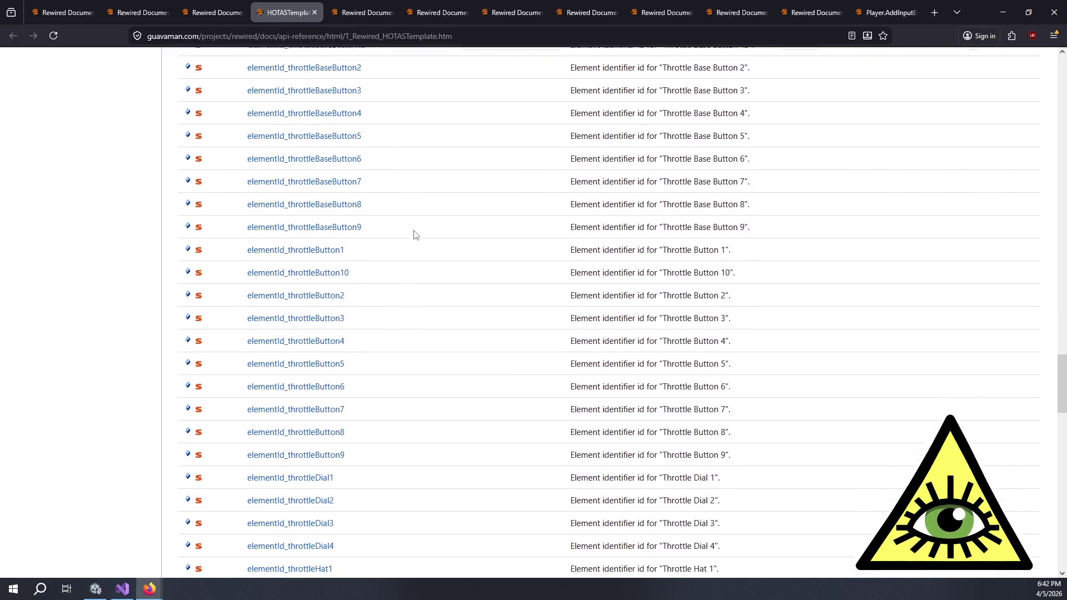
{"action": "scroll", "coordinate": [428, 241], "scroll_direction": "down", "scroll_amount": 11}
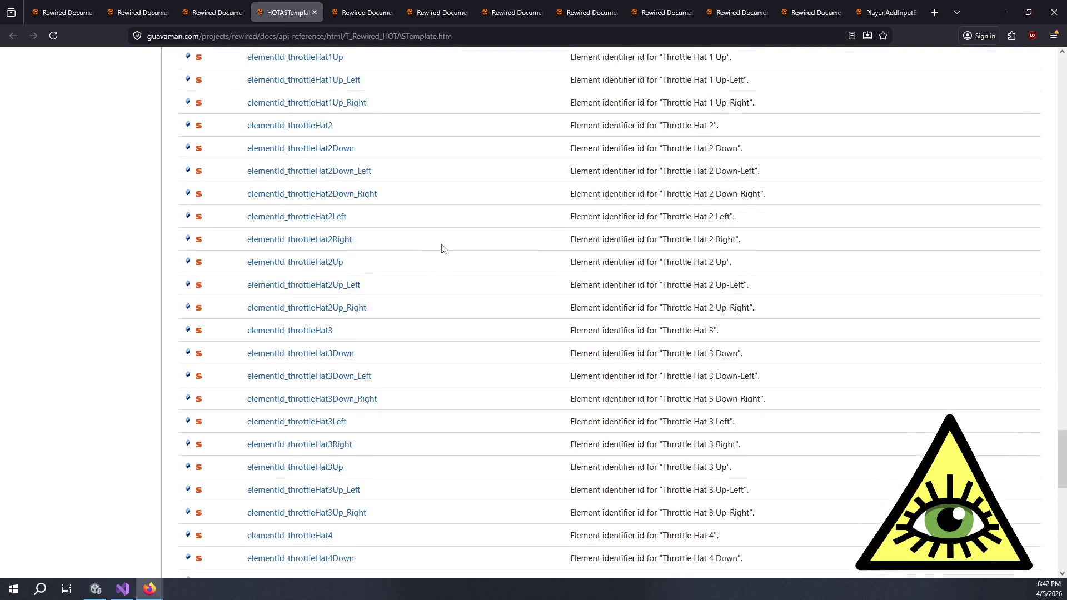
{"action": "scroll", "coordinate": [445, 243], "scroll_direction": "down", "scroll_amount": 10}
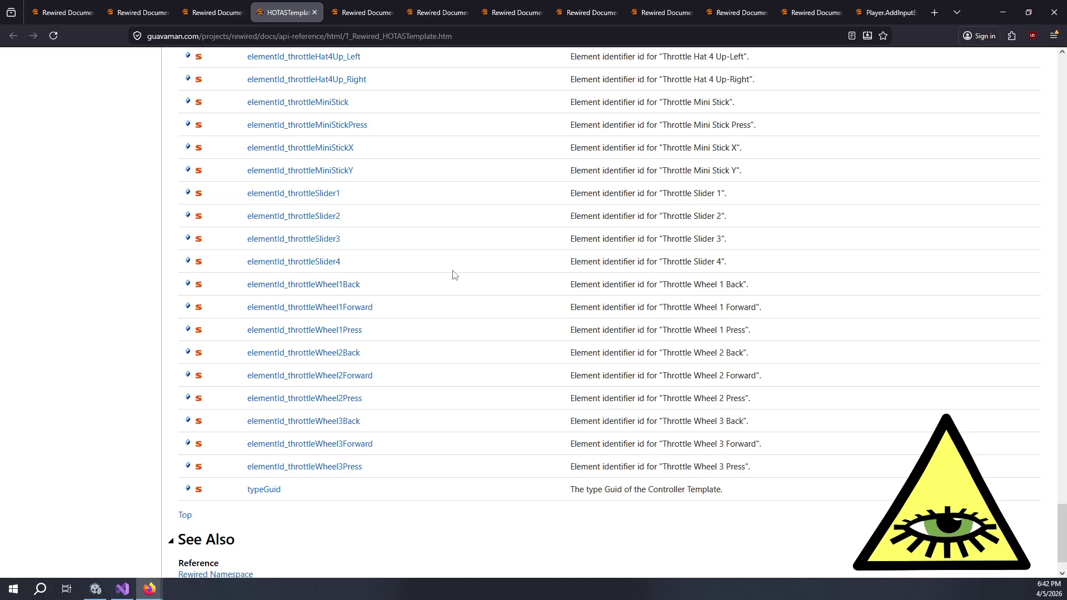
Close the HOTASTemplate tab, then open the flight yokes list in a new tab and view it.
{"action": "left_click", "coordinate": [314, 12]}
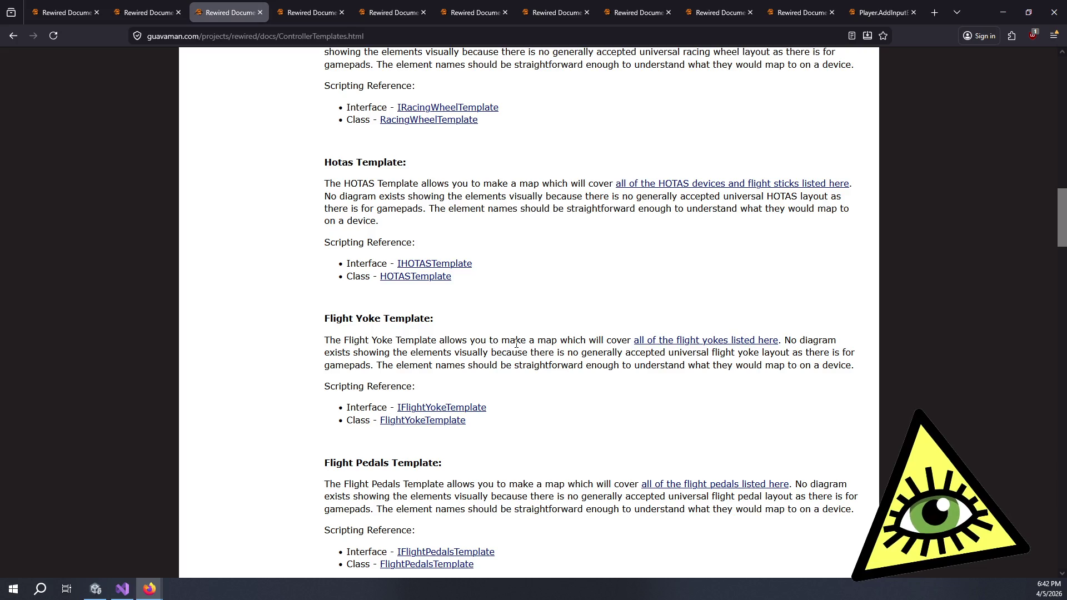
{"action": "middle_click", "coordinate": [717, 340]}
{"action": "left_click", "coordinate": [293, 10]}
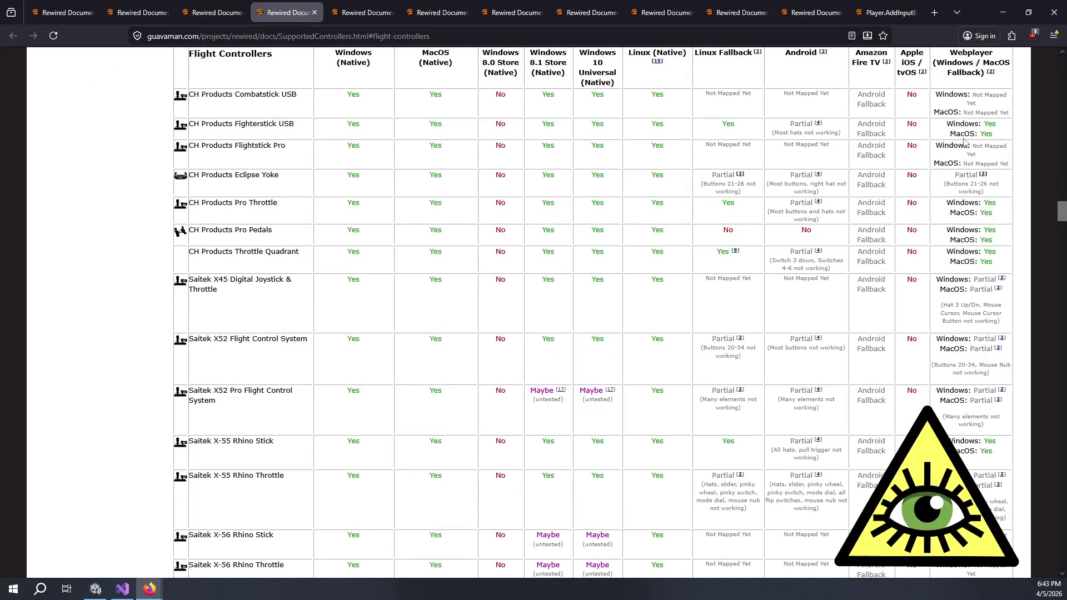
Scroll through the Flight Controllers support table, then close it with Ctrl+W.
{"action": "scroll", "coordinate": [957, 146], "scroll_direction": "up", "scroll_amount": 1}
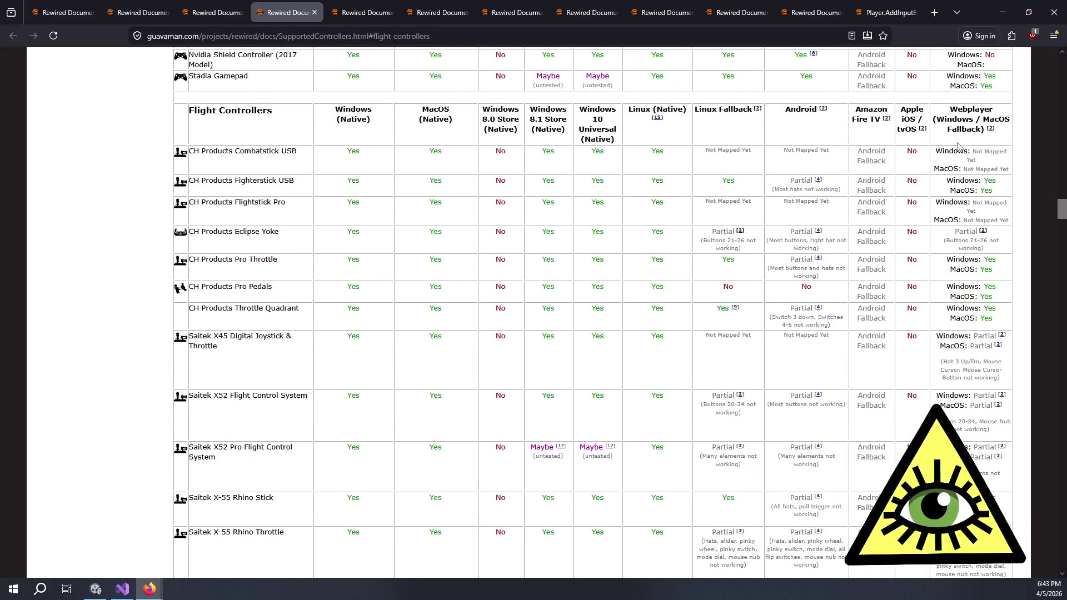
{"action": "scroll", "coordinate": [959, 138], "scroll_direction": "up", "scroll_amount": 1}
{"action": "scroll", "coordinate": [476, 201], "scroll_direction": "down", "scroll_amount": 3}
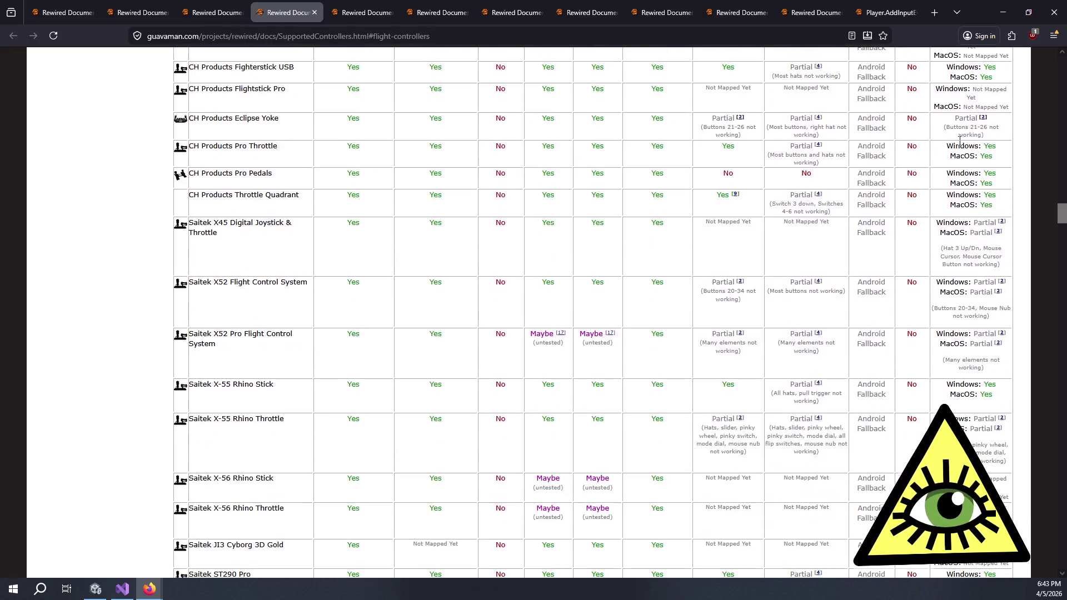
{"action": "scroll", "coordinate": [472, 201], "scroll_direction": "up", "scroll_amount": 2}
{"action": "scroll", "coordinate": [470, 200], "scroll_direction": "down", "scroll_amount": 1}
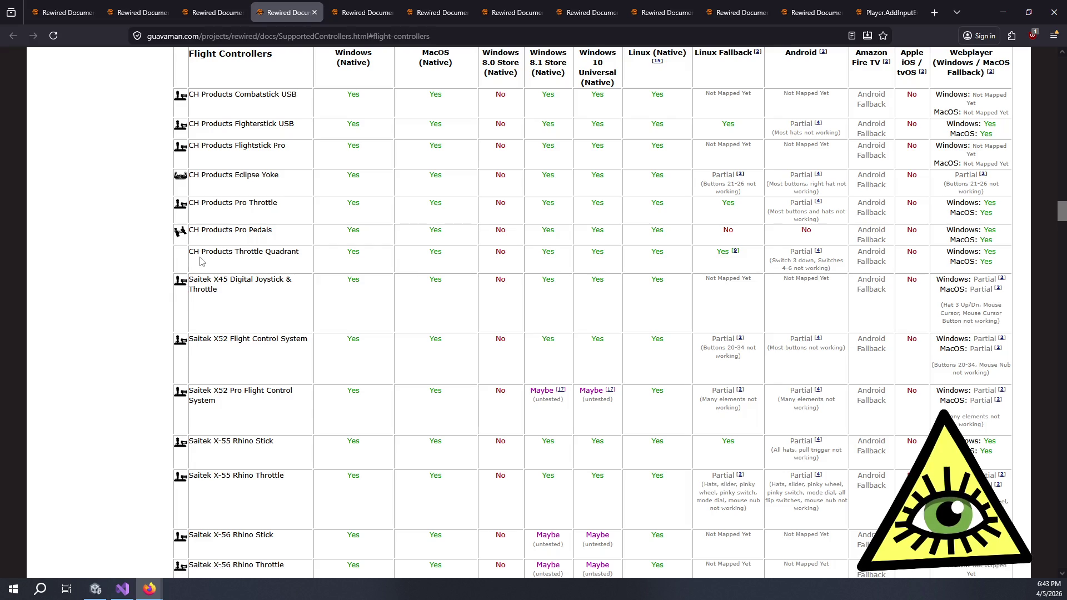
{"action": "scroll", "coordinate": [214, 267], "scroll_direction": "down", "scroll_amount": 5}
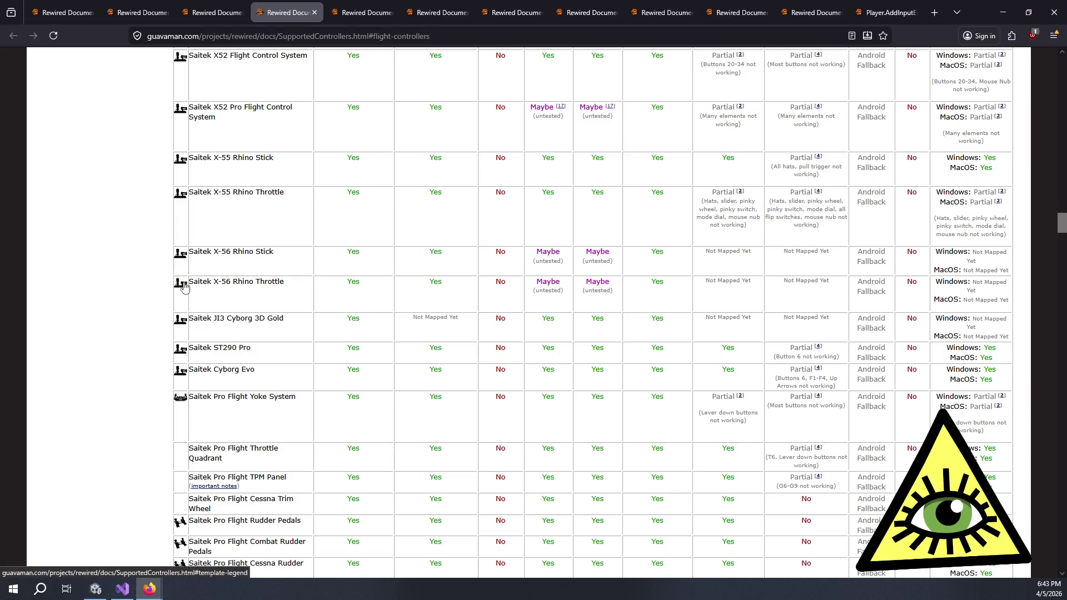
{"action": "scroll", "coordinate": [185, 287], "scroll_direction": "down", "scroll_amount": 2}
{"action": "scroll", "coordinate": [222, 317], "scroll_direction": "down", "scroll_amount": 2}
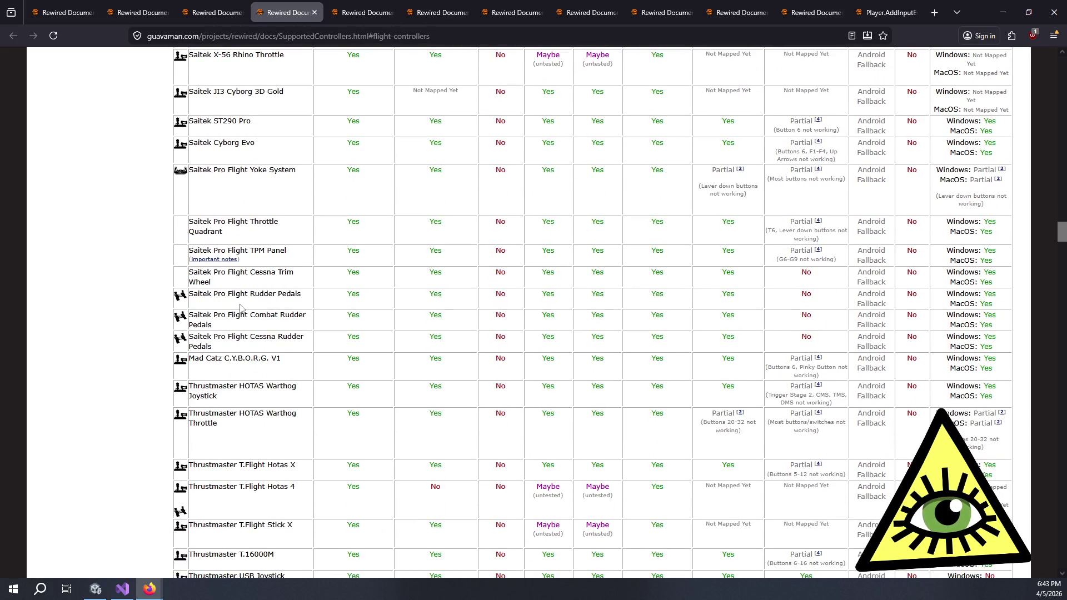
{"action": "scroll", "coordinate": [240, 308], "scroll_direction": "down", "scroll_amount": 3}
{"action": "scroll", "coordinate": [243, 308], "scroll_direction": "down", "scroll_amount": 4}
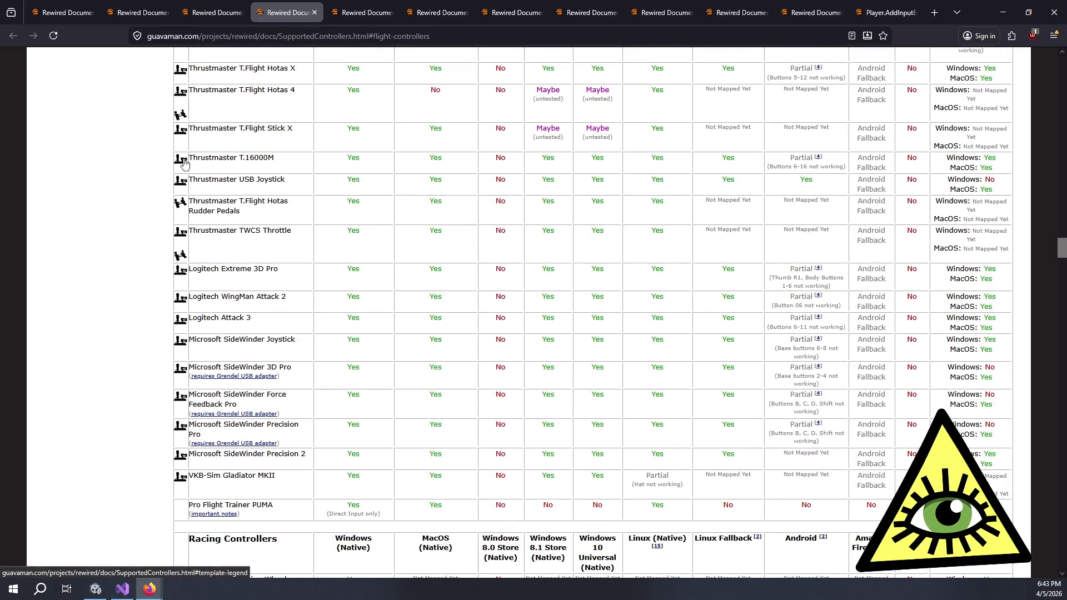
{"action": "scroll", "coordinate": [207, 191], "scroll_direction": "down", "scroll_amount": 4}
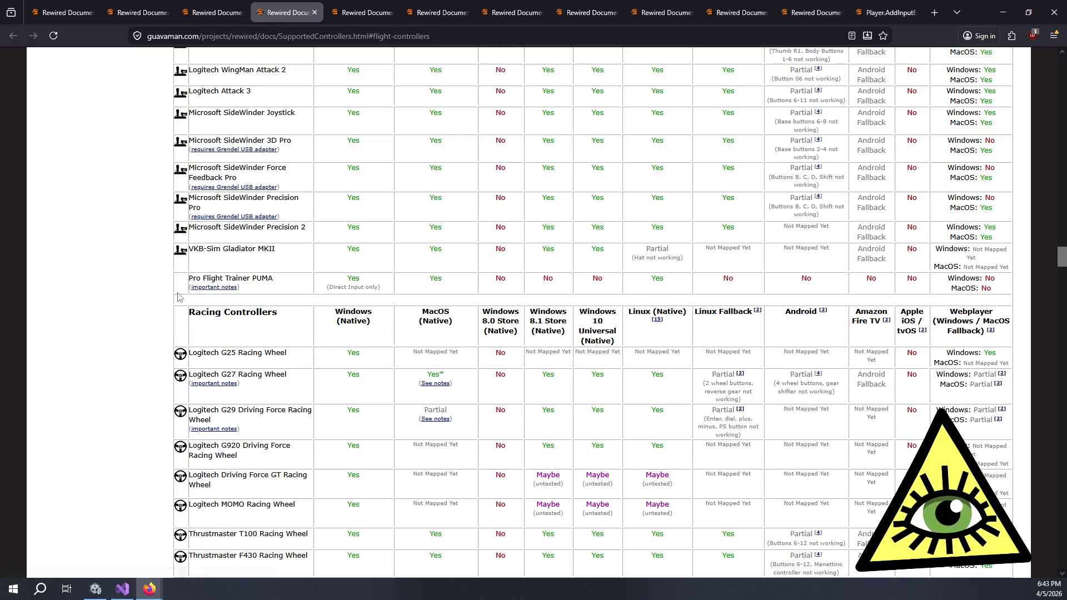
{"action": "scroll", "coordinate": [120, 312], "scroll_direction": "down", "scroll_amount": 6}
{"action": "scroll", "coordinate": [116, 289], "scroll_direction": "up", "scroll_amount": 5}
{"action": "scroll", "coordinate": [132, 281], "scroll_direction": "up", "scroll_amount": 5}
{"action": "key", "text": "ctrl+w"}
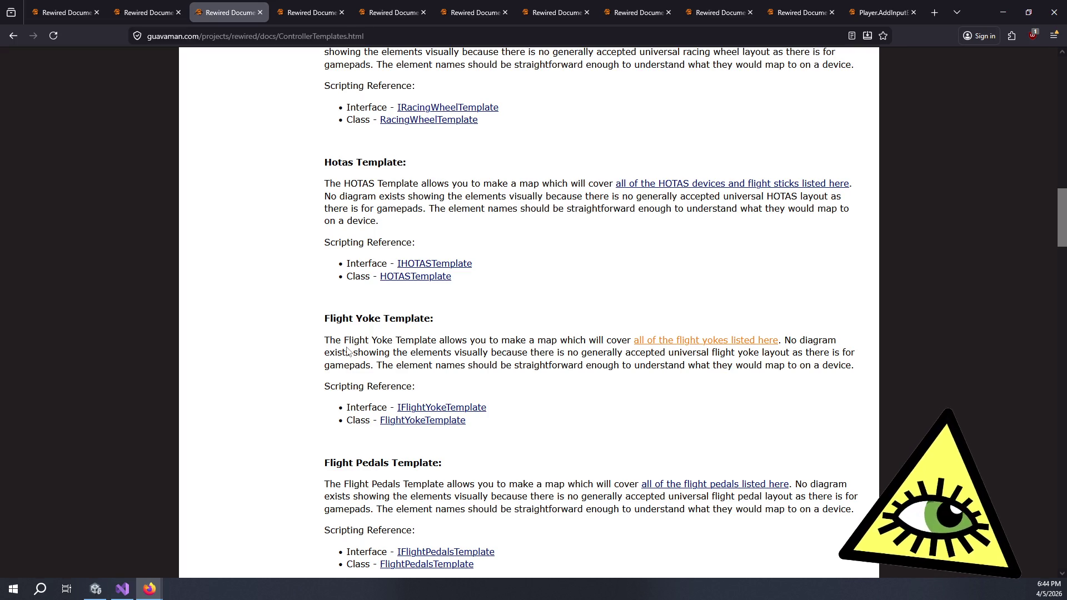
{"action": "scroll", "coordinate": [272, 369], "scroll_direction": "down", "scroll_amount": 10}
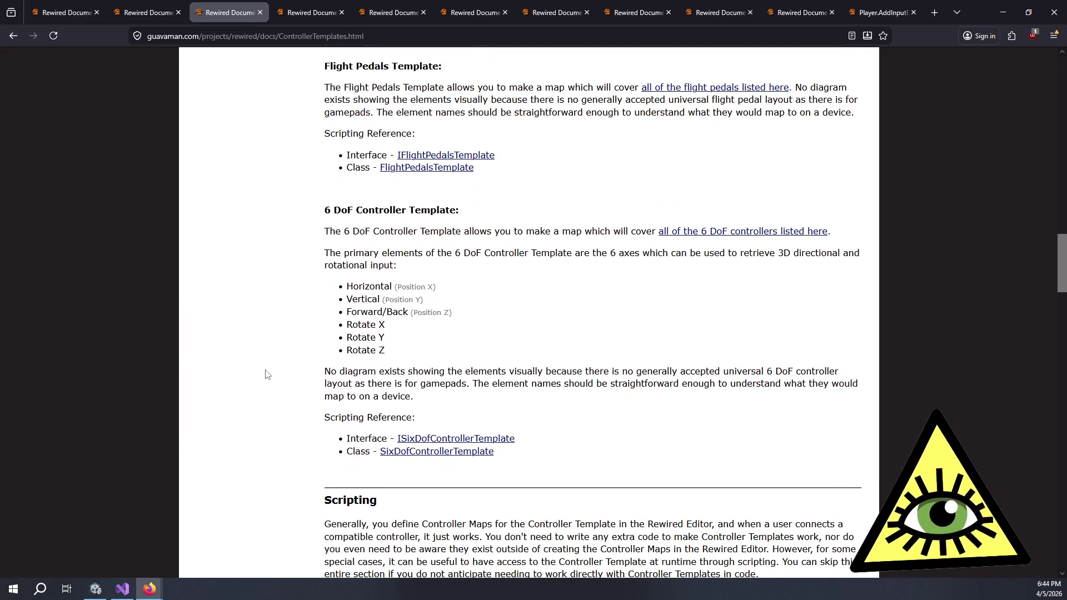
{"action": "scroll", "coordinate": [277, 364], "scroll_direction": "down", "scroll_amount": 5}
{"action": "scroll", "coordinate": [278, 365], "scroll_direction": "up", "scroll_amount": 2}
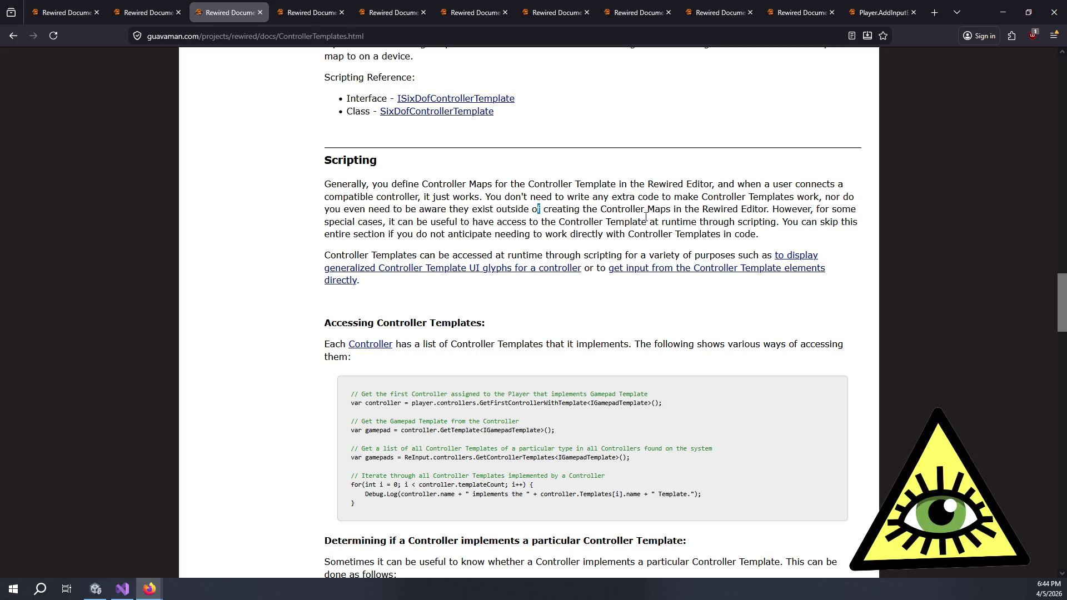
{"action": "scroll", "coordinate": [557, 265], "scroll_direction": "down", "scroll_amount": 15}
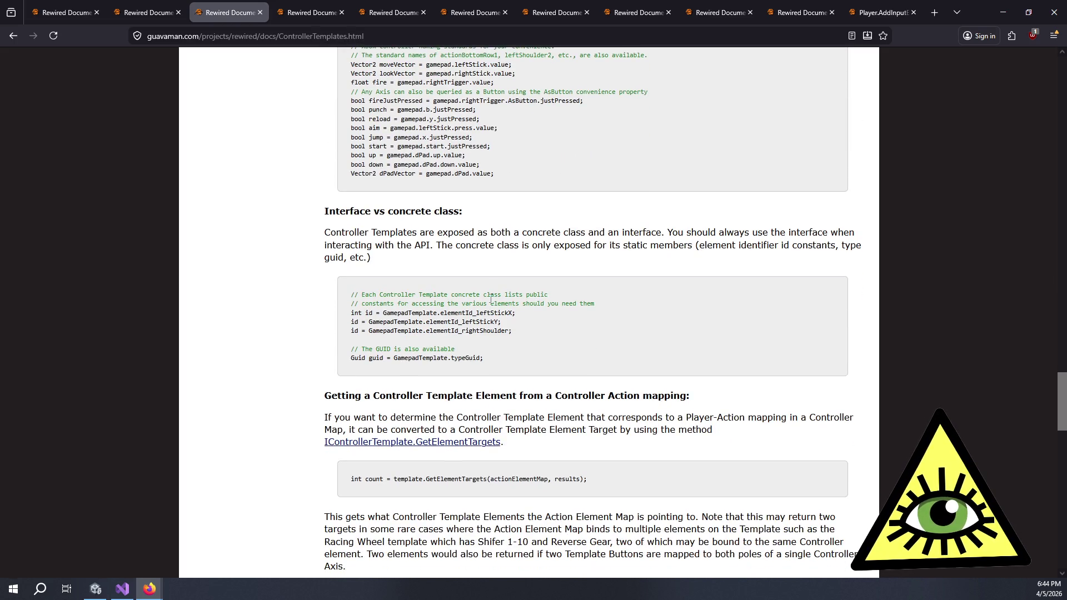
{"action": "scroll", "coordinate": [495, 308], "scroll_direction": "down", "scroll_amount": 8}
{"action": "scroll", "coordinate": [392, 330], "scroll_direction": "up", "scroll_amount": 19}
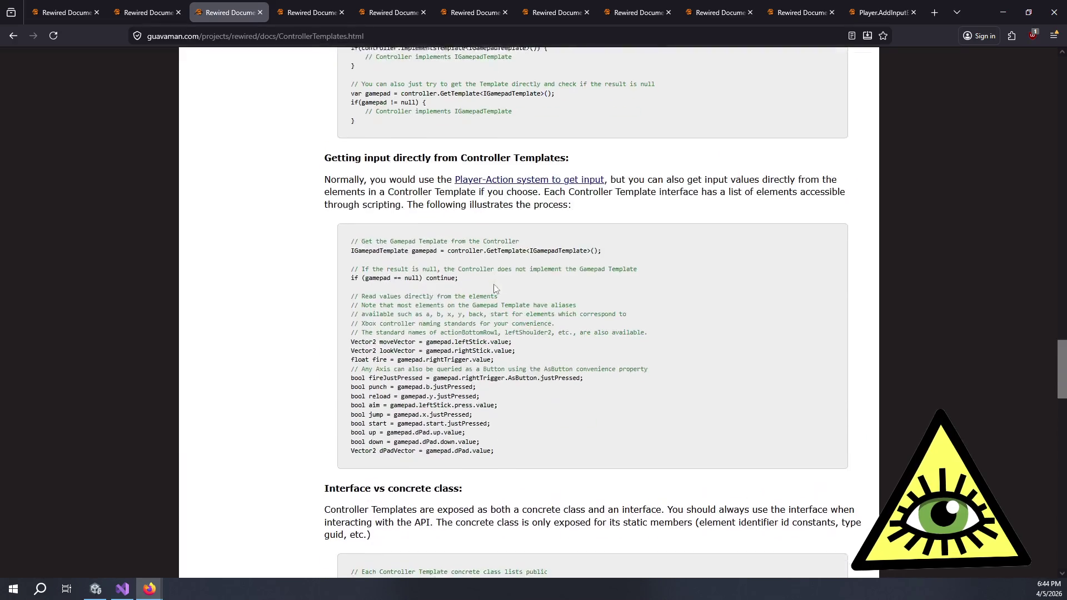
{"action": "scroll", "coordinate": [392, 331], "scroll_direction": "up", "scroll_amount": 3}
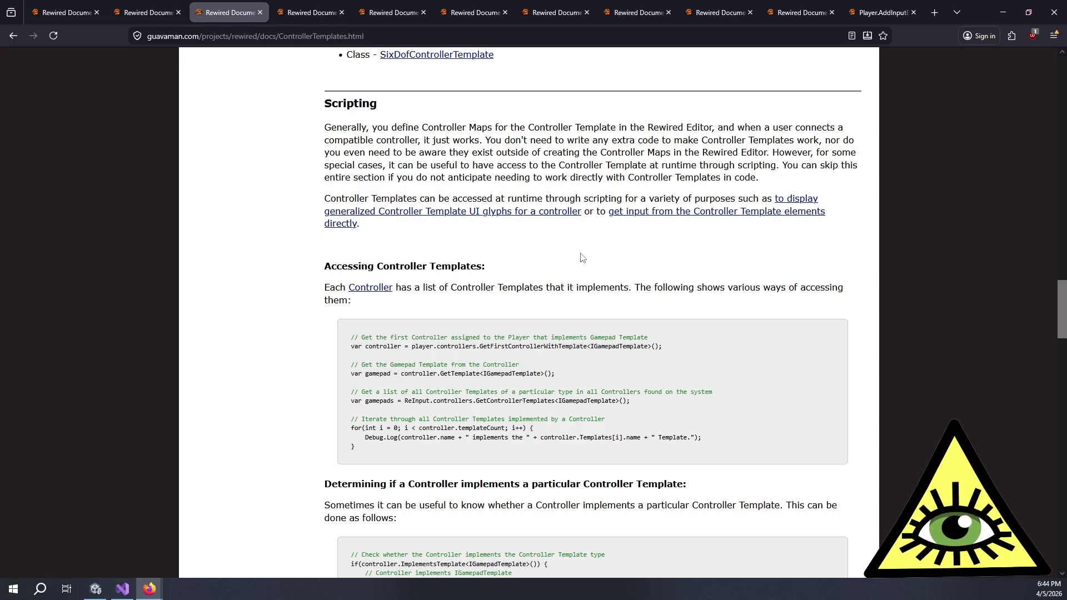
{"action": "mouse_move", "coordinate": [427, 127]}
{"action": "left_mouse_down"}
{"action": "mouse_move", "coordinate": [490, 127]}
{"action": "mouse_move", "coordinate": [658, 165]}
{"action": "mouse_move", "coordinate": [644, 175]}
{"action": "mouse_move", "coordinate": [661, 175]}
{"action": "left_mouse_up"}
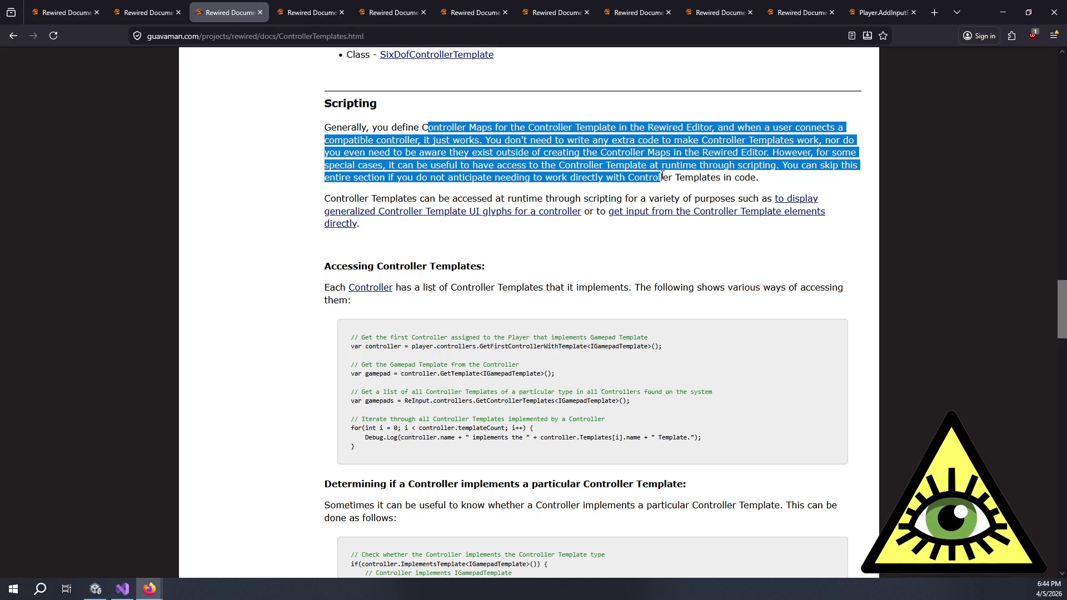
{"action": "triple_click", "coordinate": [611, 198]}
{"action": "left_click", "coordinate": [609, 179]}
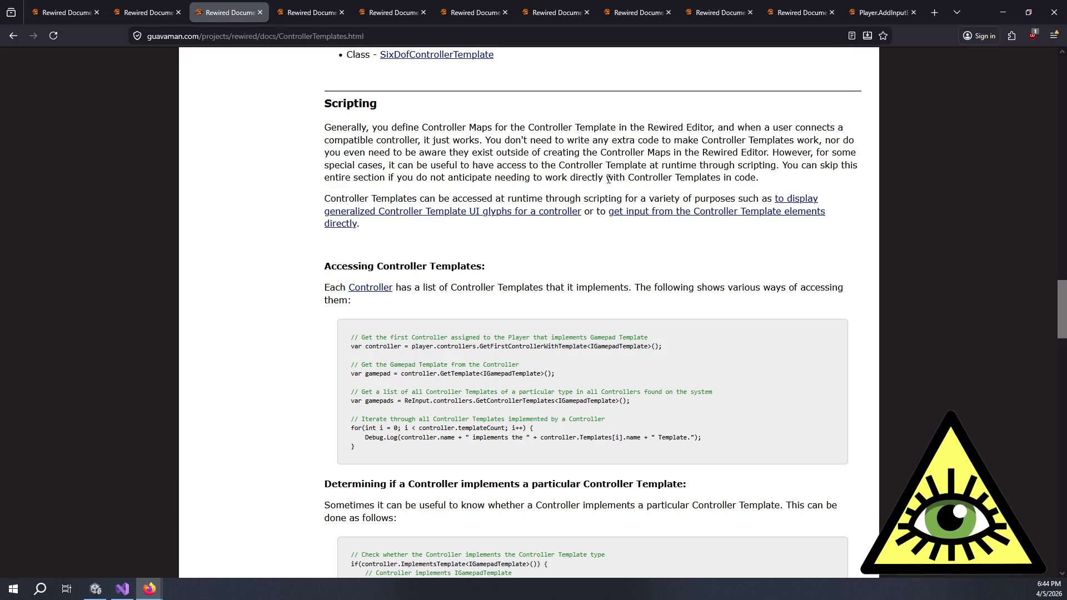
{"action": "left_click_drag", "start_coordinate": [475, 287], "coordinate": [785, 301]}
{"action": "left_click", "coordinate": [754, 304]}
{"action": "scroll", "coordinate": [755, 304], "scroll_direction": "down", "scroll_amount": 5}
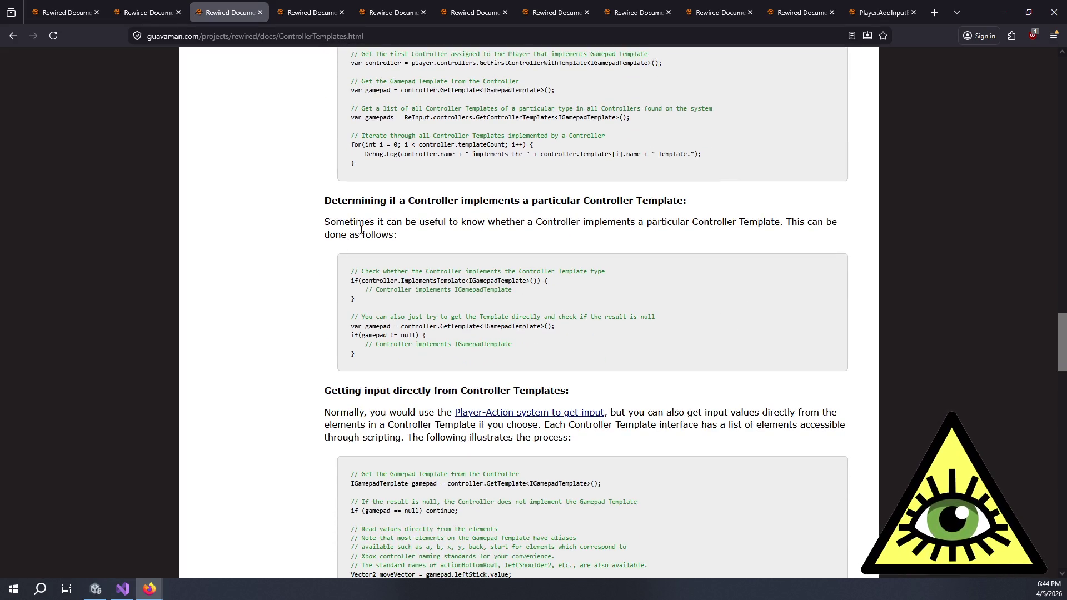
{"action": "left_click_drag", "start_coordinate": [370, 201], "coordinate": [434, 223]}
{"action": "scroll", "coordinate": [461, 230], "scroll_direction": "down", "scroll_amount": 4}
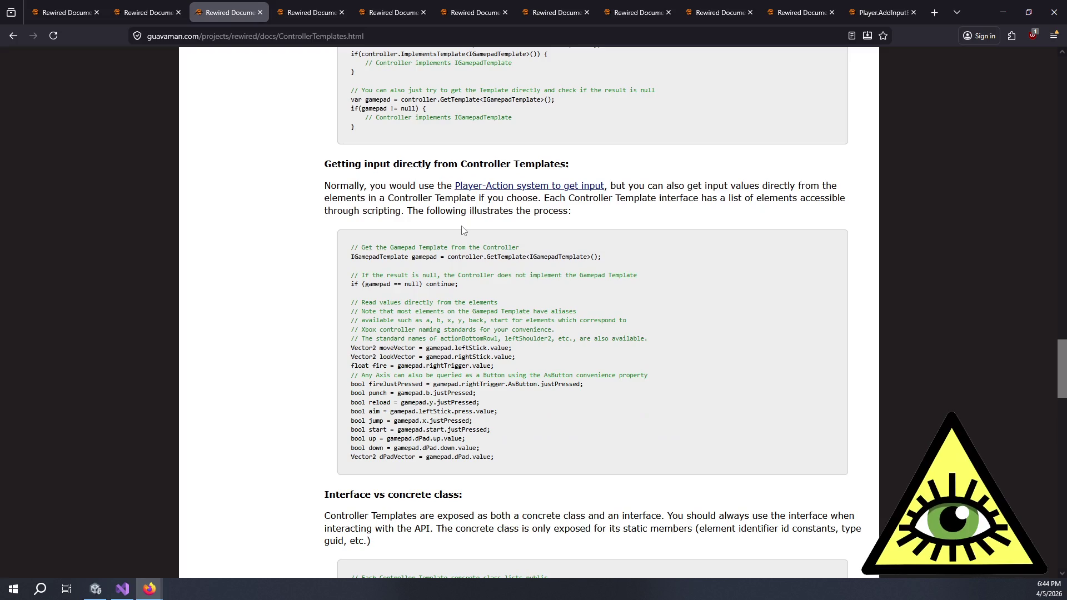
{"action": "scroll", "coordinate": [461, 230], "scroll_direction": "down", "scroll_amount": 7}
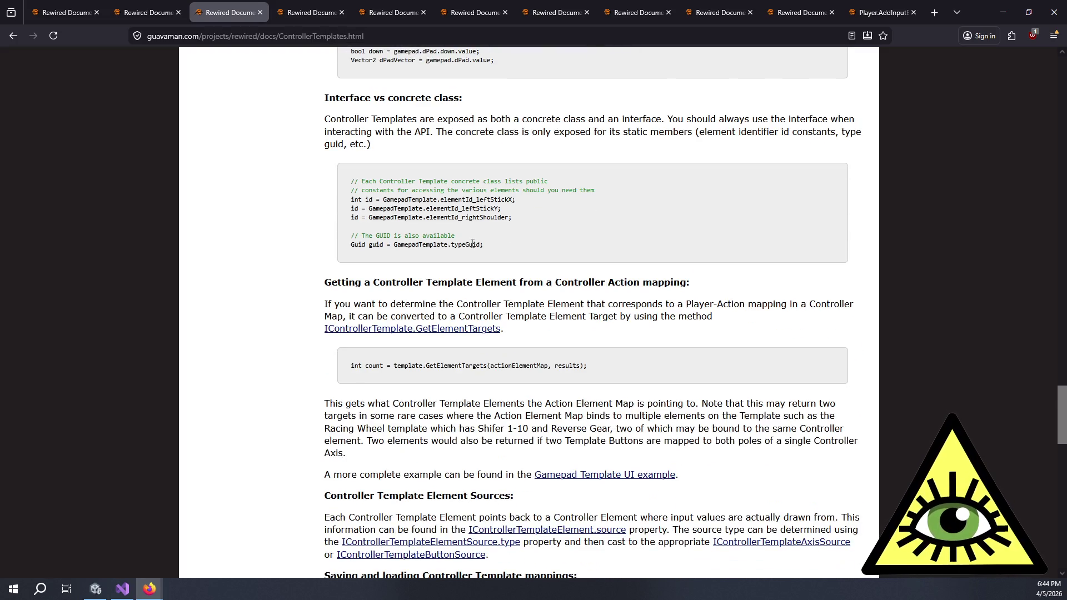
{"action": "scroll", "coordinate": [473, 243], "scroll_direction": "down", "scroll_amount": 5}
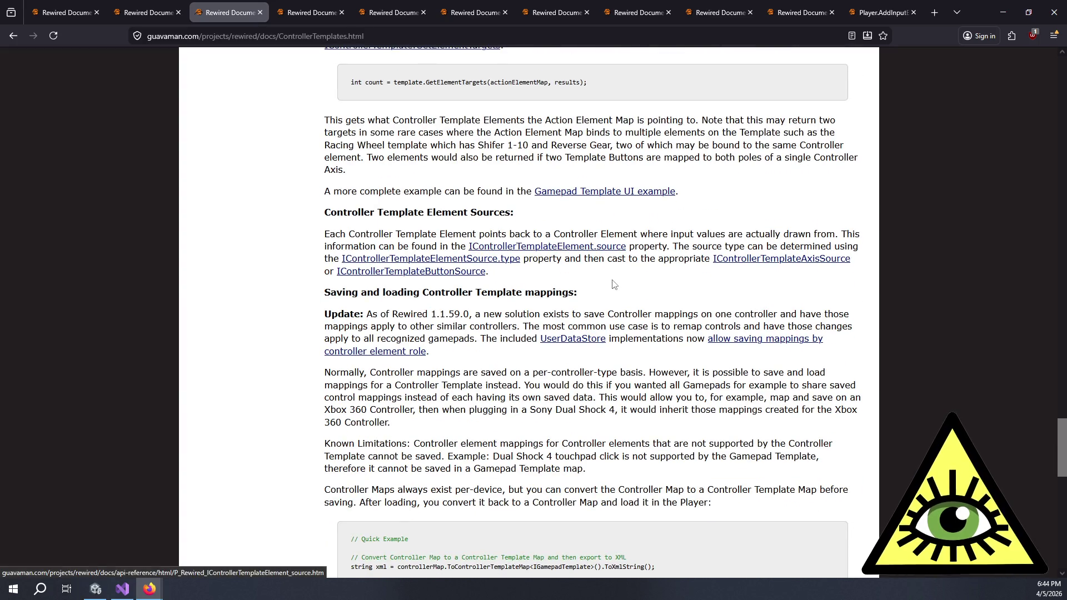
{"action": "scroll", "coordinate": [616, 300], "scroll_direction": "down", "scroll_amount": 7}
{"action": "scroll", "coordinate": [616, 300], "scroll_direction": "down", "scroll_amount": 7}
Open the Map Categories page and scroll through it.
{"action": "left_click", "coordinate": [790, 521]}
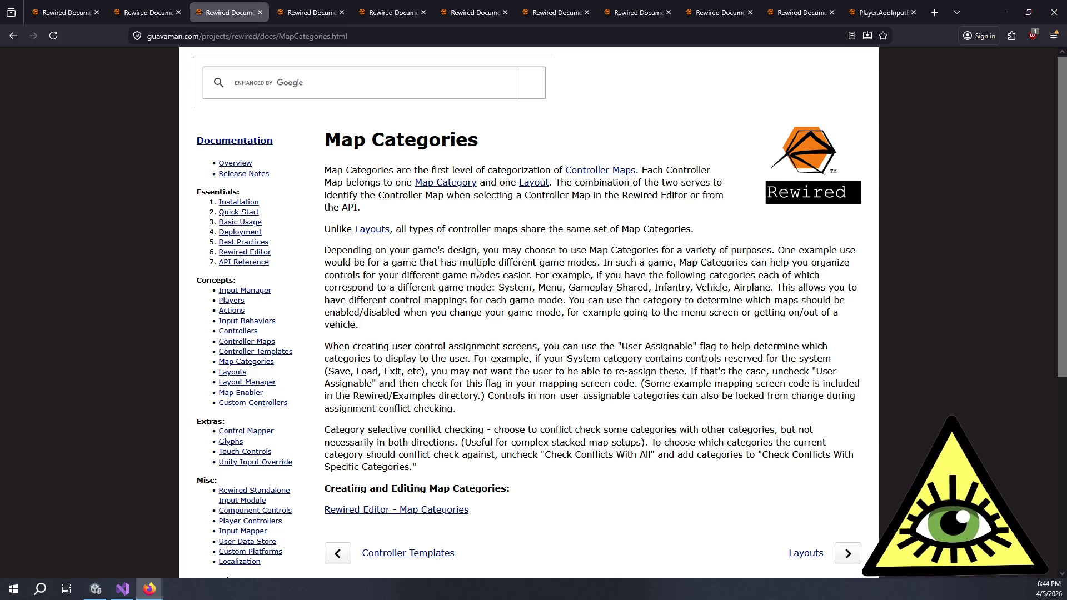
{"action": "scroll", "coordinate": [476, 273], "scroll_direction": "down", "scroll_amount": 3}
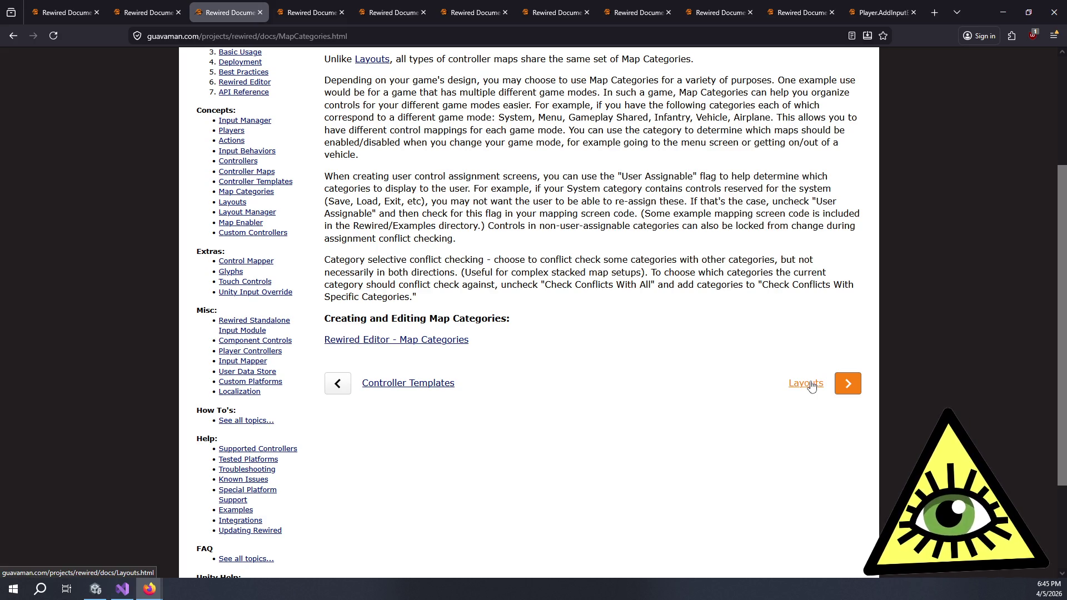
{"action": "scroll", "coordinate": [673, 289], "scroll_direction": "up", "scroll_amount": 2}
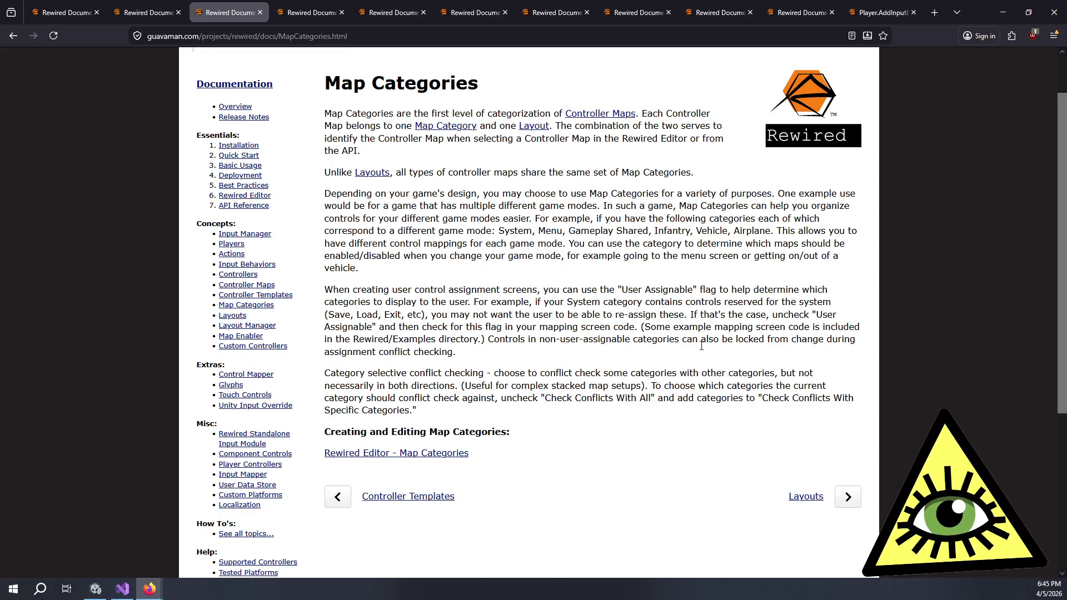
{"action": "scroll", "coordinate": [701, 343], "scroll_direction": "down", "scroll_amount": 2}
Continue to the Layouts page, then on to Custom Controllers.
{"action": "left_click", "coordinate": [813, 392]}
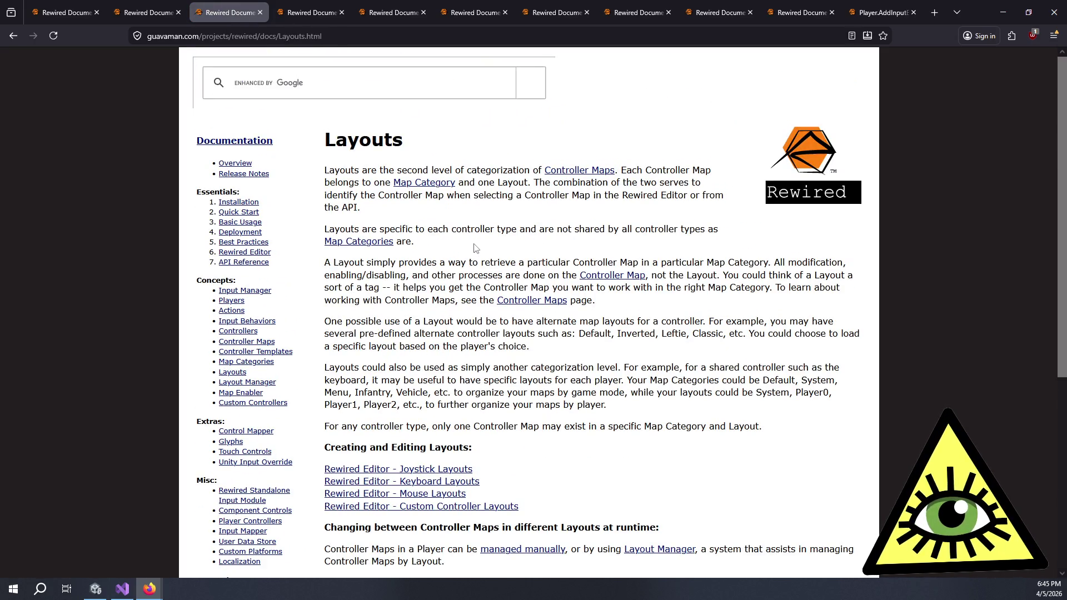
{"action": "scroll", "coordinate": [485, 234], "scroll_direction": "down", "scroll_amount": 5}
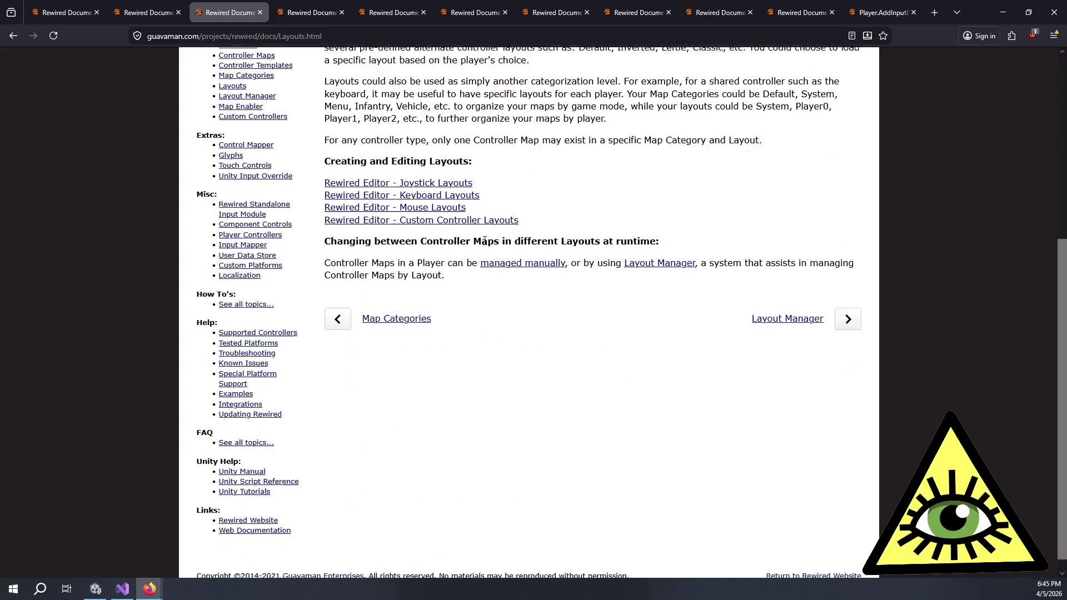
{"action": "left_click", "coordinate": [775, 305]}
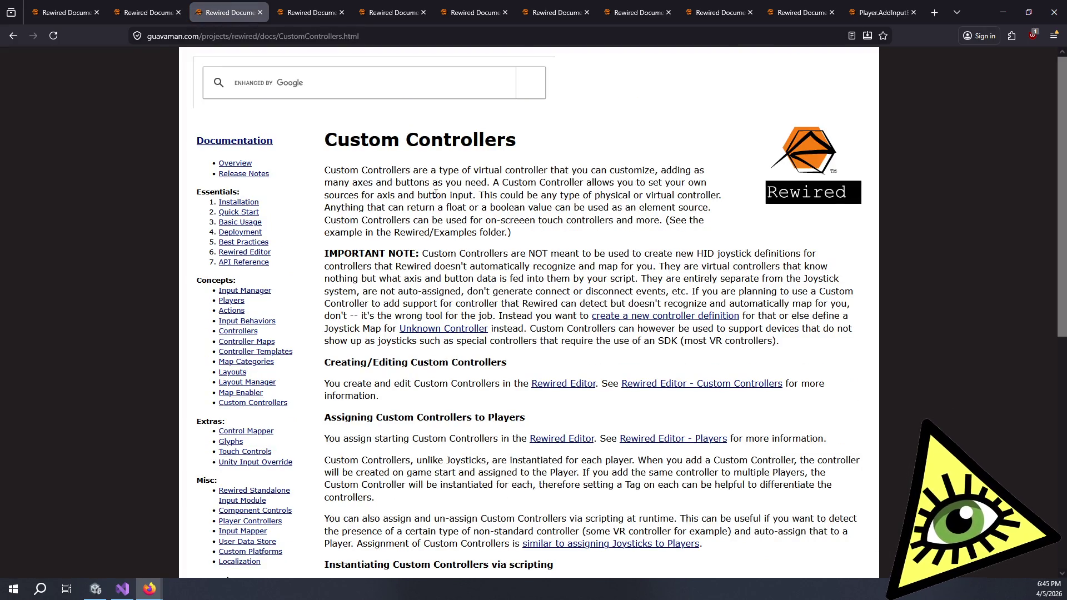
Scroll to the end of Custom Controllers and continue to the How To's page.
{"action": "scroll", "coordinate": [461, 205], "scroll_direction": "down", "scroll_amount": 8}
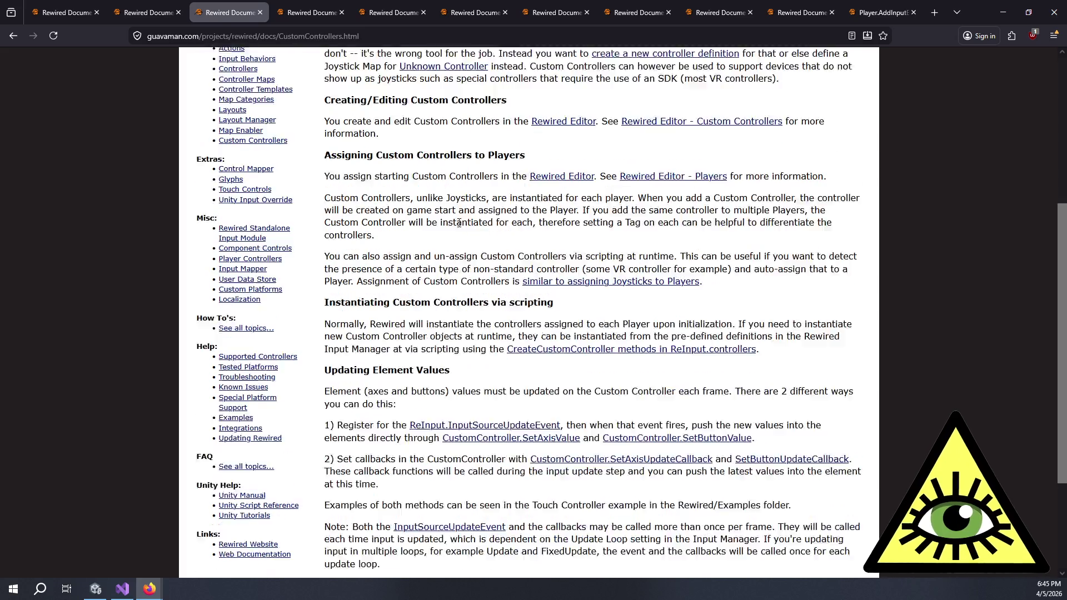
{"action": "left_click", "coordinate": [793, 519]}
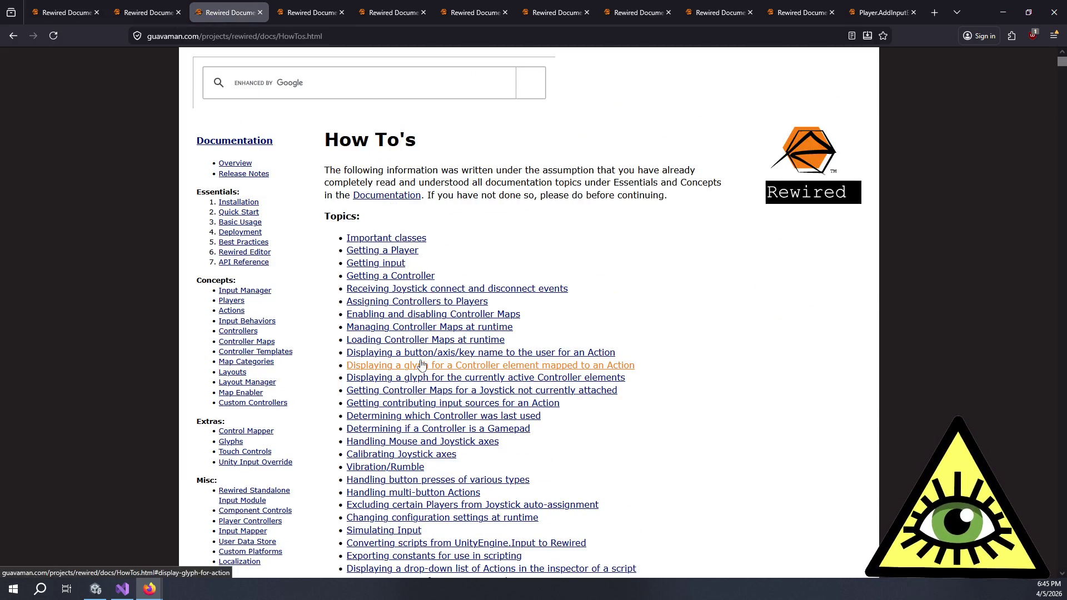
Open 'Creating new controller definitions' from the How To's topic list in a background tab.
{"action": "scroll", "coordinate": [401, 404], "scroll_direction": "down", "scroll_amount": 3}
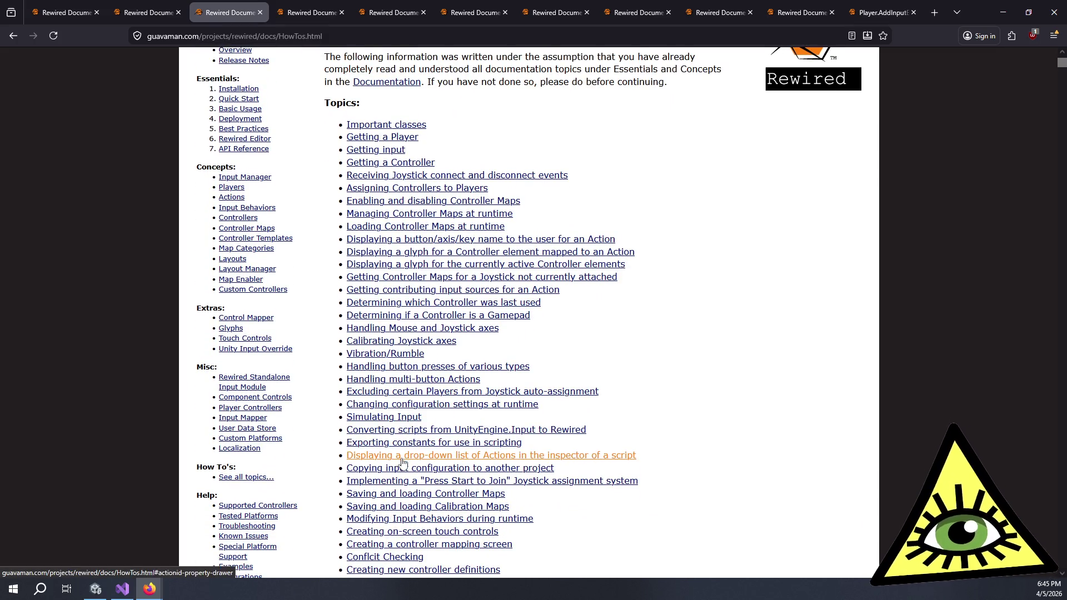
{"action": "scroll", "coordinate": [411, 445], "scroll_direction": "down", "scroll_amount": 2}
{"action": "scroll", "coordinate": [407, 434], "scroll_direction": "down", "scroll_amount": 2}
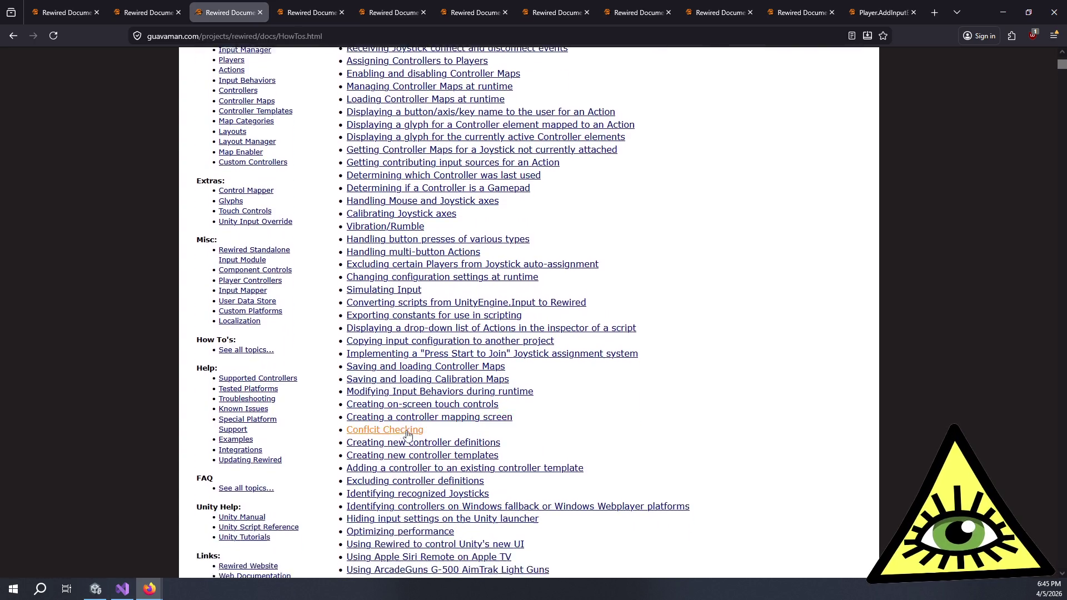
{"action": "middle_click", "coordinate": [409, 404]}
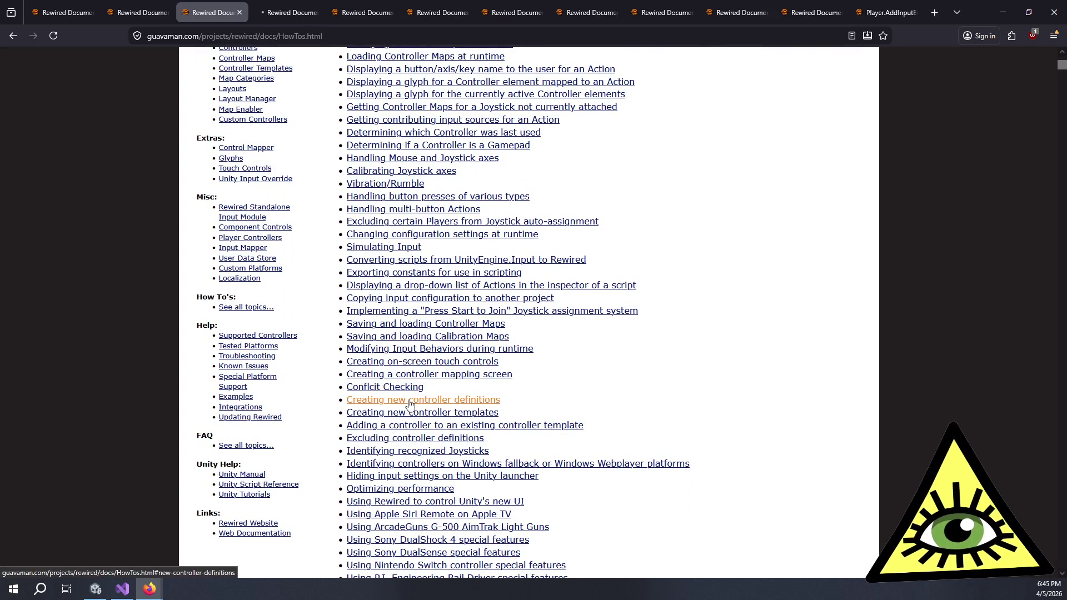
{"action": "scroll", "coordinate": [517, 398], "scroll_direction": "down", "scroll_amount": 3}
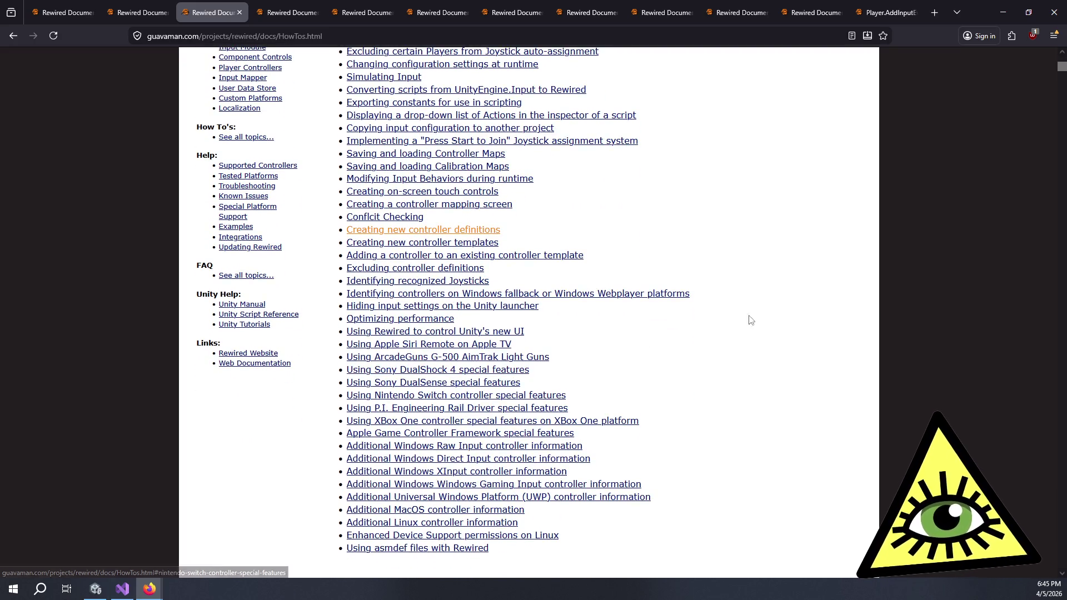
Search the How To's page for 'remap' and step through the matches.
{"action": "key", "text": "ctrl+f"}
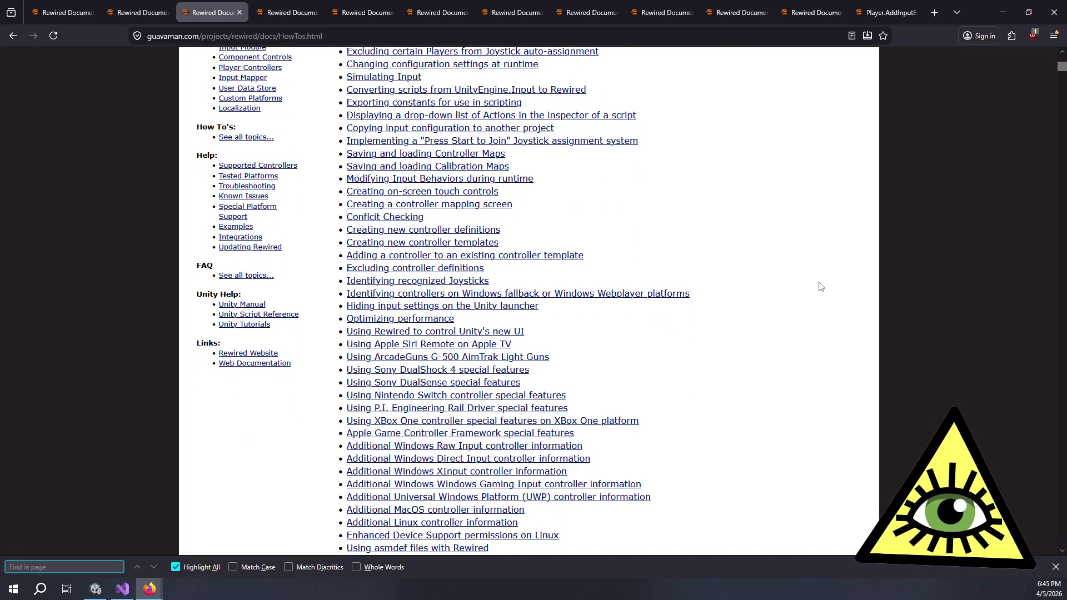
{"action": "type", "text": "remap"}
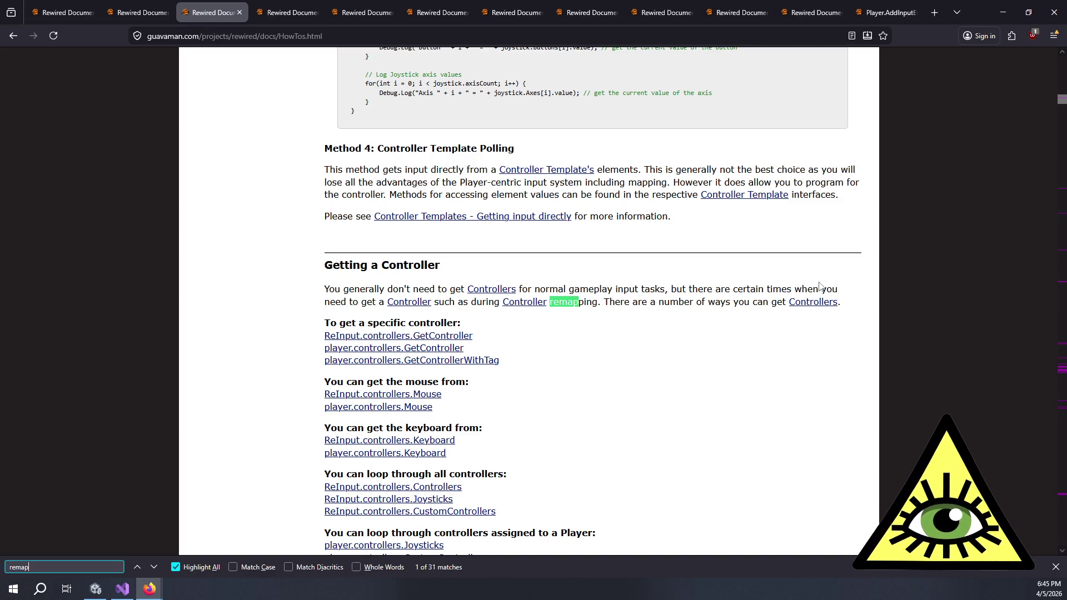
{"action": "key", "text": "Return"}
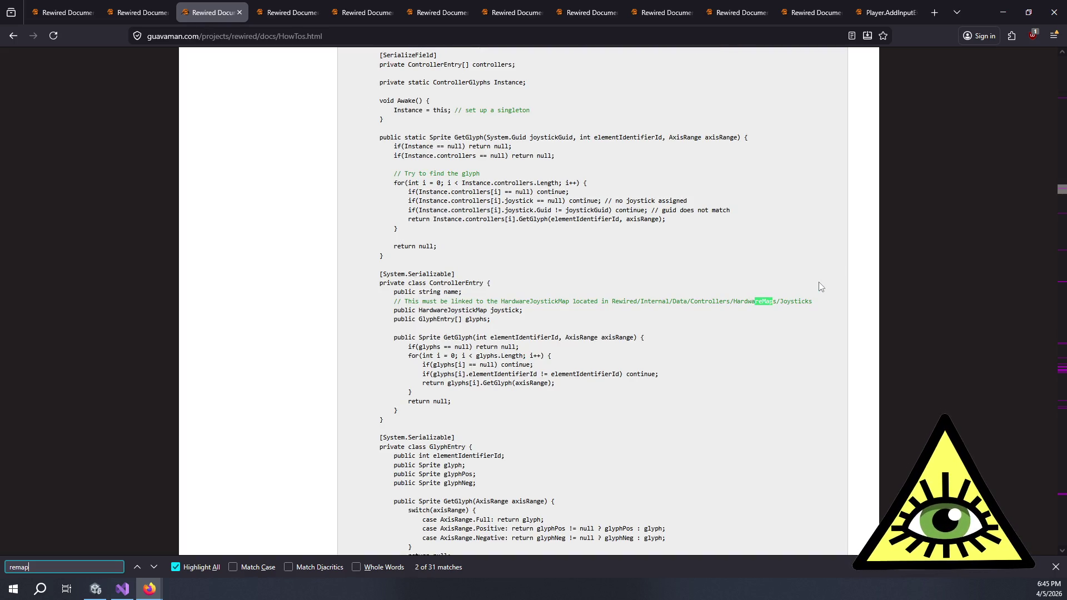
{"action": "key", "text": "Return"}
{"action": "key", "text": "Return"}
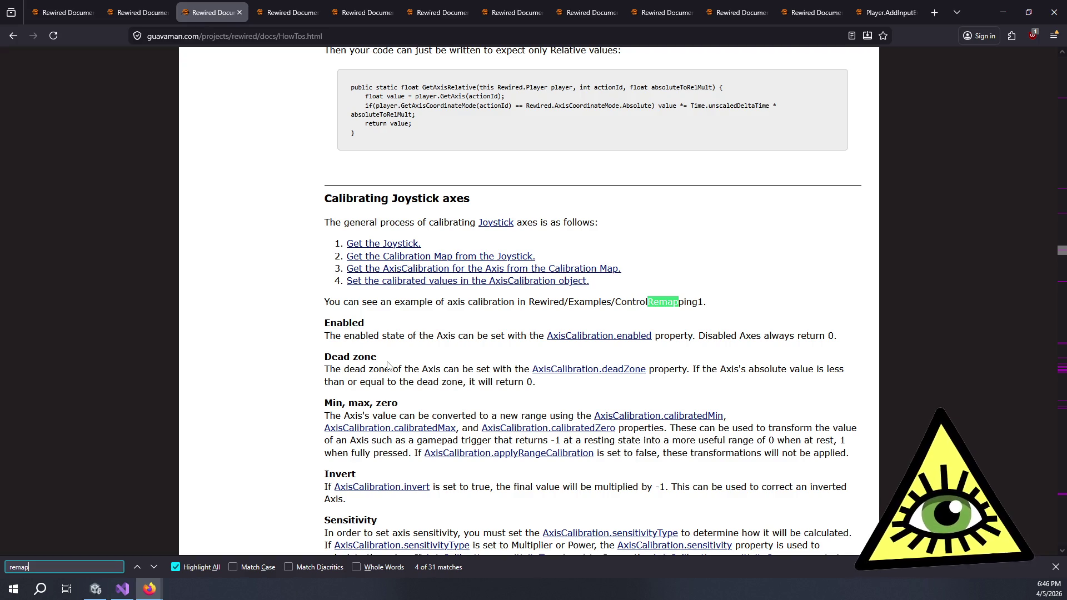
Read the Calibrating Joystick axes notes and ControlRemapping1 example line, then return to the topics list.
{"action": "left_click", "coordinate": [475, 336]}
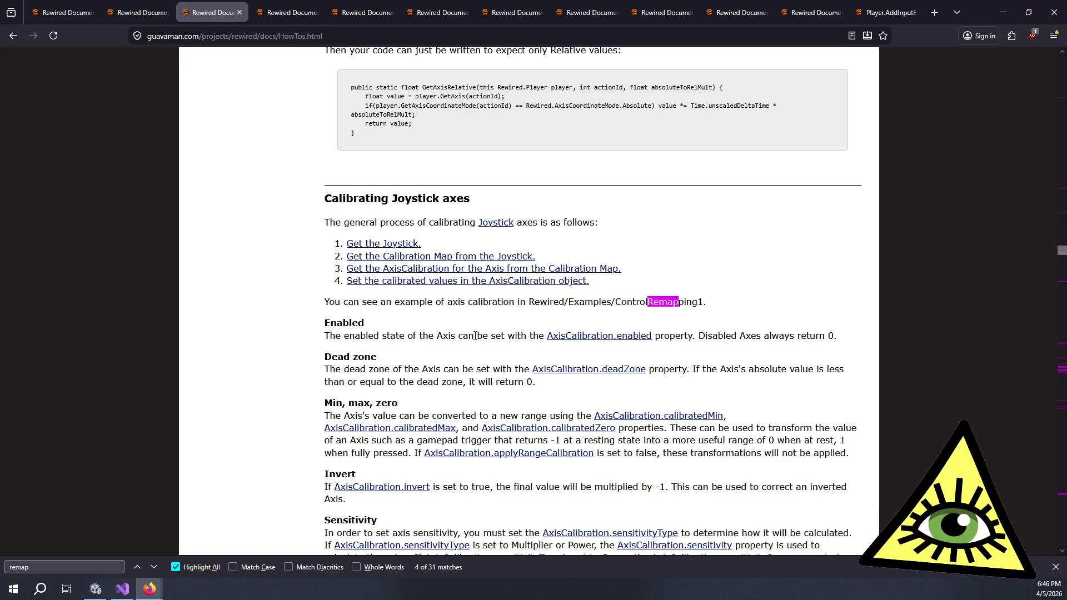
{"action": "scroll", "coordinate": [475, 335], "scroll_direction": "down", "scroll_amount": 1}
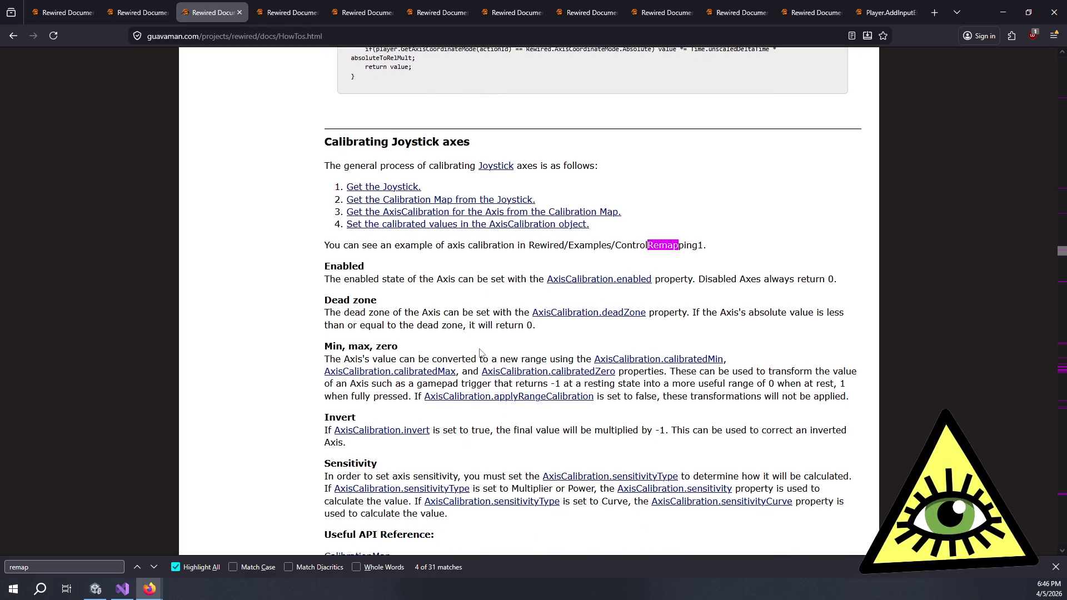
{"action": "scroll", "coordinate": [447, 430], "scroll_direction": "down", "scroll_amount": 1}
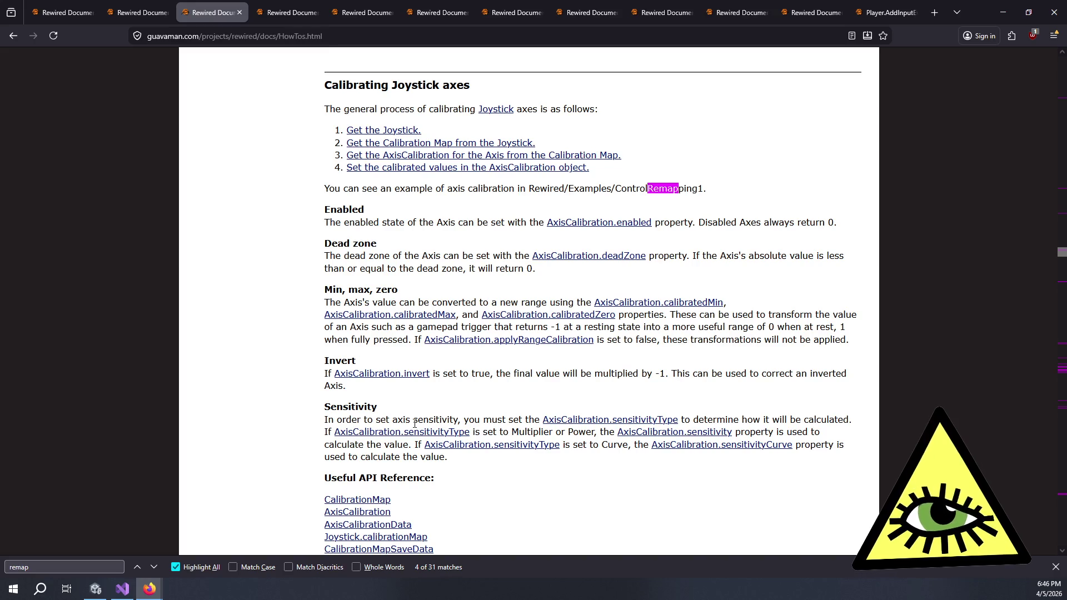
{"action": "scroll", "coordinate": [512, 512], "scroll_direction": "down", "scroll_amount": 3}
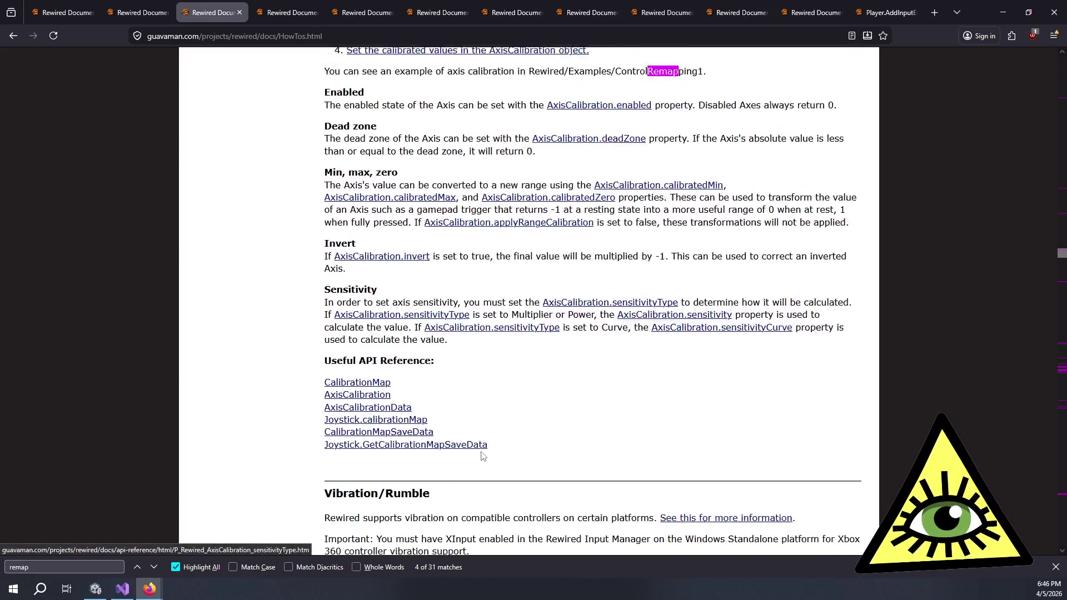
{"action": "scroll", "coordinate": [494, 456], "scroll_direction": "up", "scroll_amount": 5}
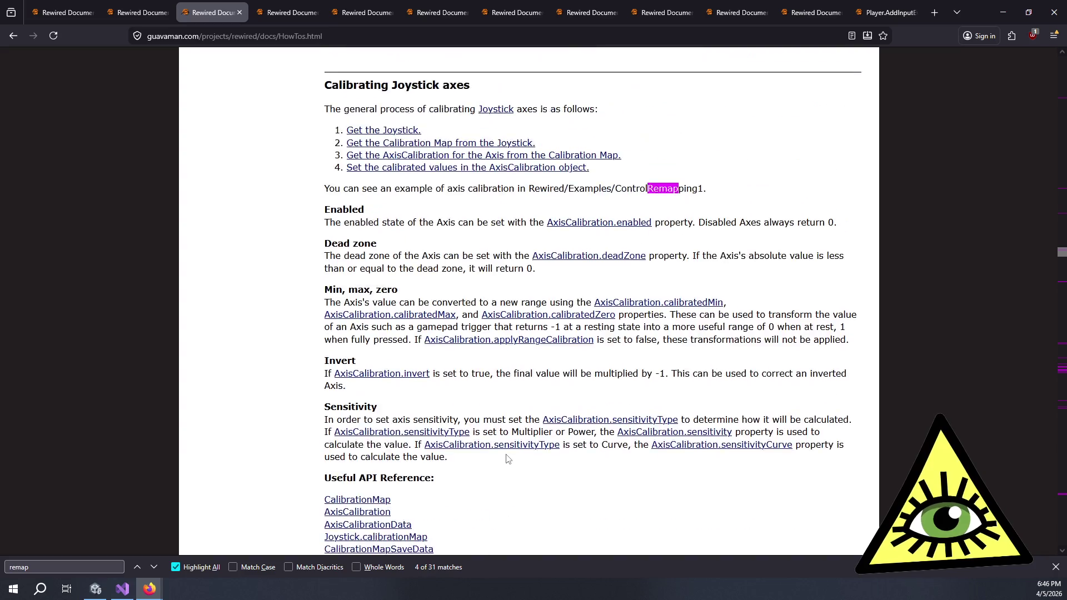
{"action": "left_click_drag", "start_coordinate": [427, 302], "coordinate": [550, 303]}
{"action": "left_click", "coordinate": [564, 312]}
{"action": "triple_click", "coordinate": [644, 302]}
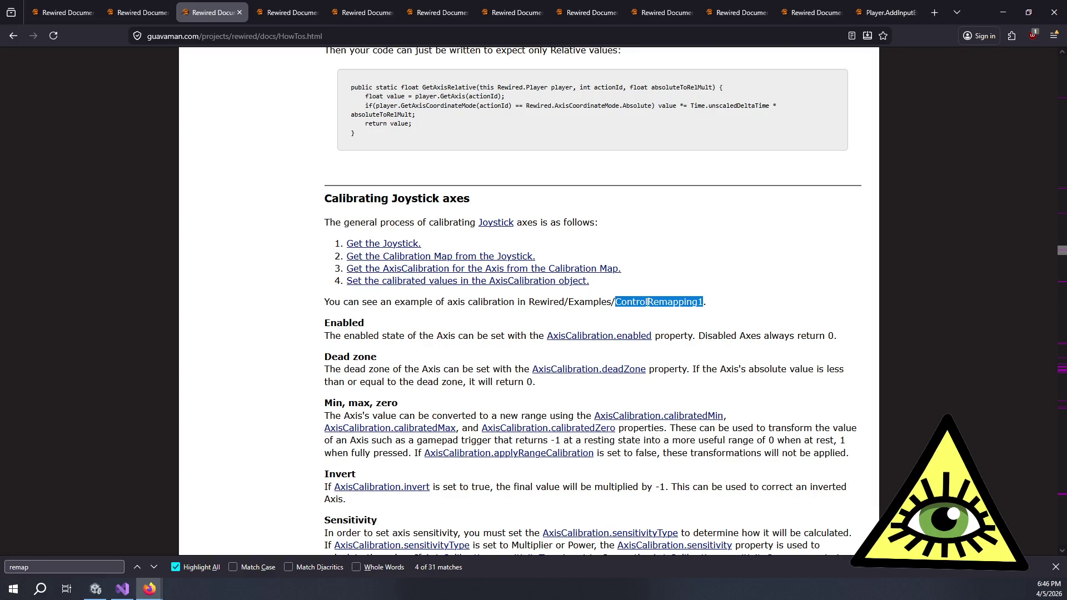
{"action": "left_click", "coordinate": [357, 323]}
{"action": "scroll", "coordinate": [357, 323], "scroll_direction": "up", "scroll_amount": 15}
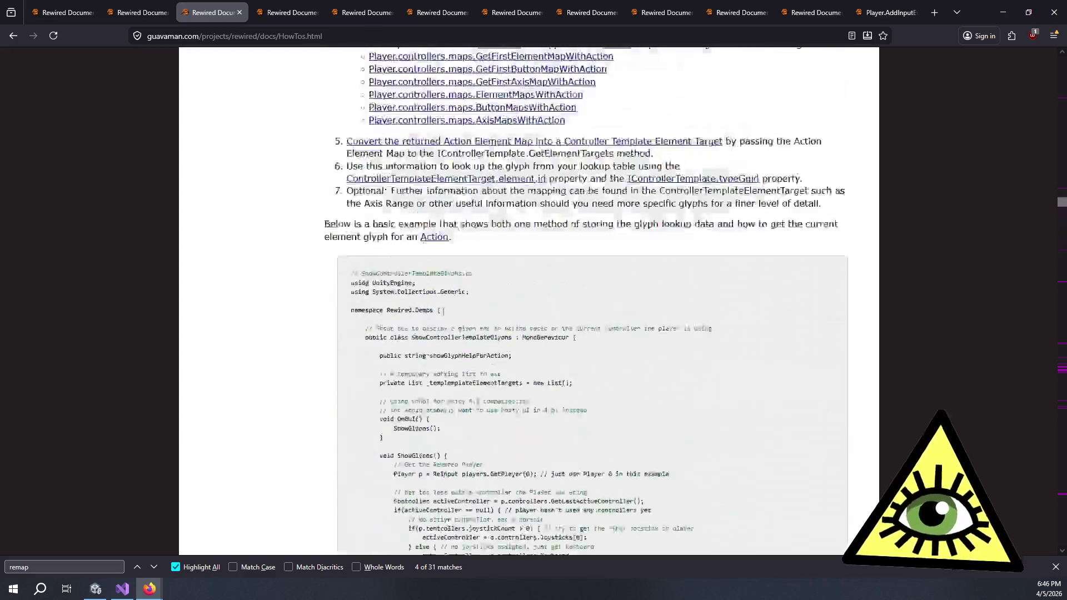
{"action": "scroll", "coordinate": [453, 320], "scroll_direction": "up", "scroll_amount": 15}
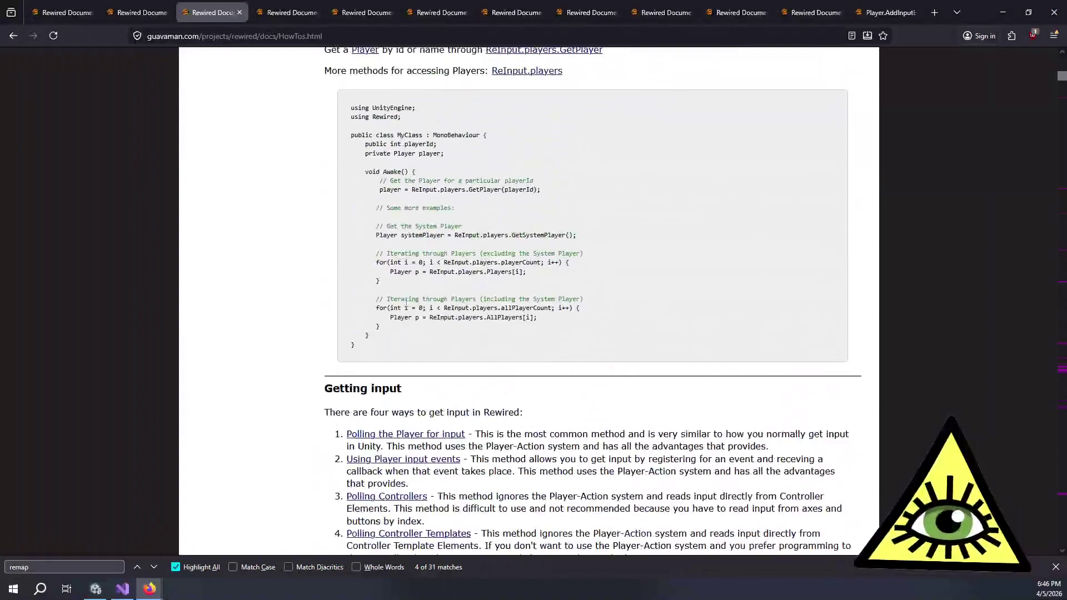
{"action": "scroll", "coordinate": [444, 322], "scroll_direction": "up", "scroll_amount": 3}
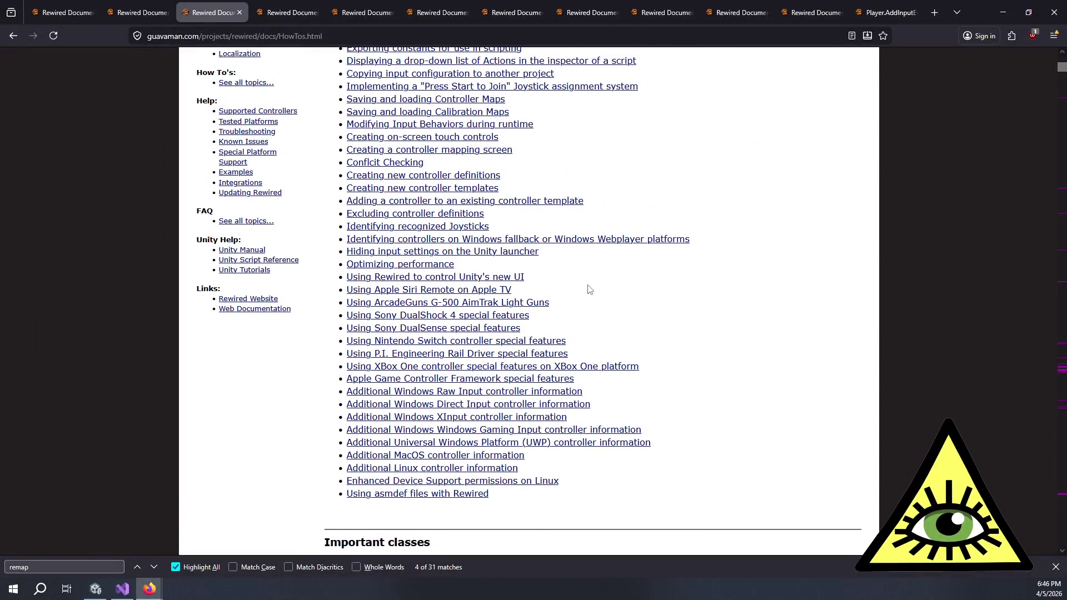
{"action": "key", "text": "ctrl+f"}
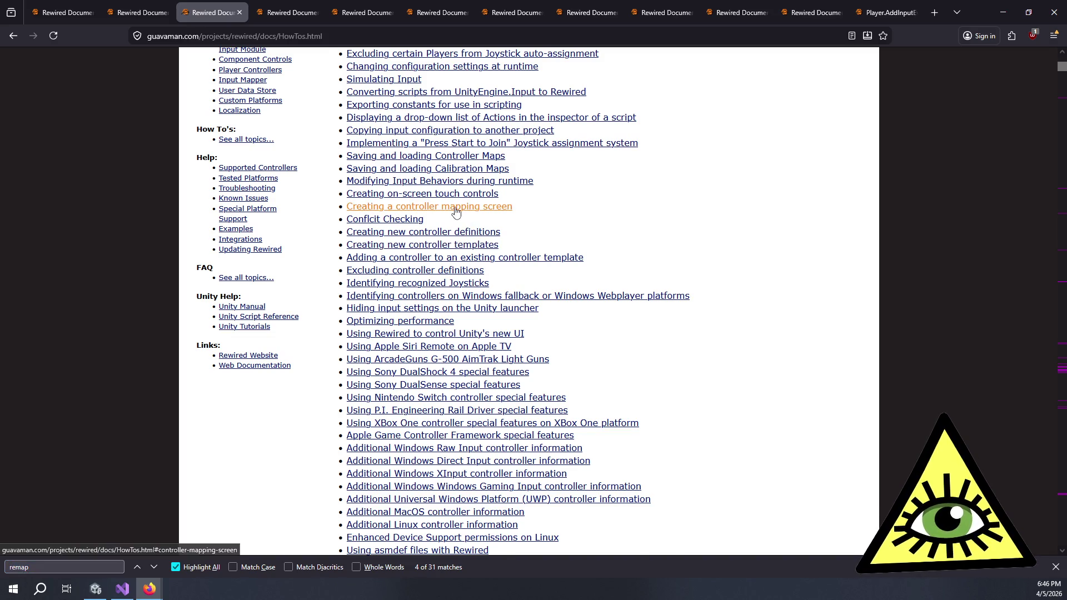
Go to 'Creating a controller mapping screen' and open both Control Mapper links and ControlRemapping1 in new tabs.
{"action": "left_click", "coordinate": [456, 207]}
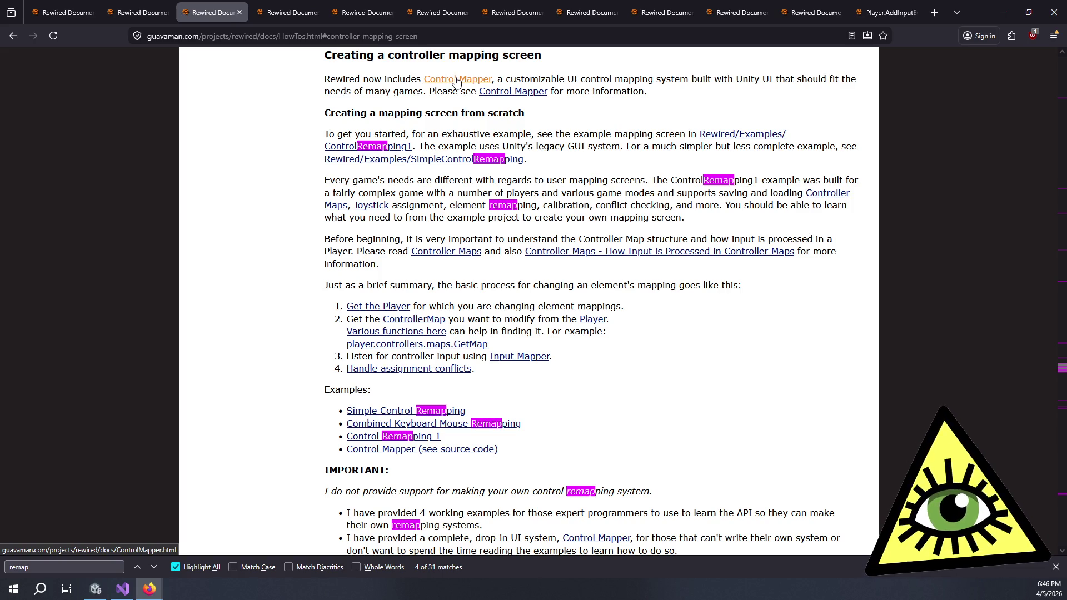
{"action": "middle_click", "coordinate": [453, 81]}
{"action": "middle_click", "coordinate": [533, 98]}
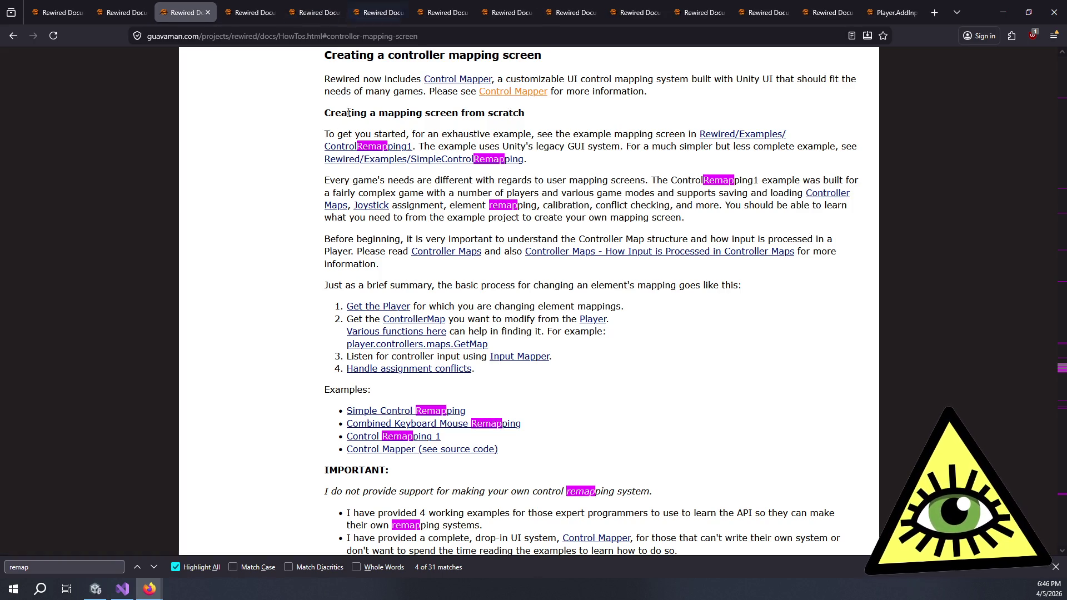
{"action": "left_click_drag", "start_coordinate": [350, 133], "coordinate": [660, 133]}
{"action": "left_click", "coordinate": [660, 133]}
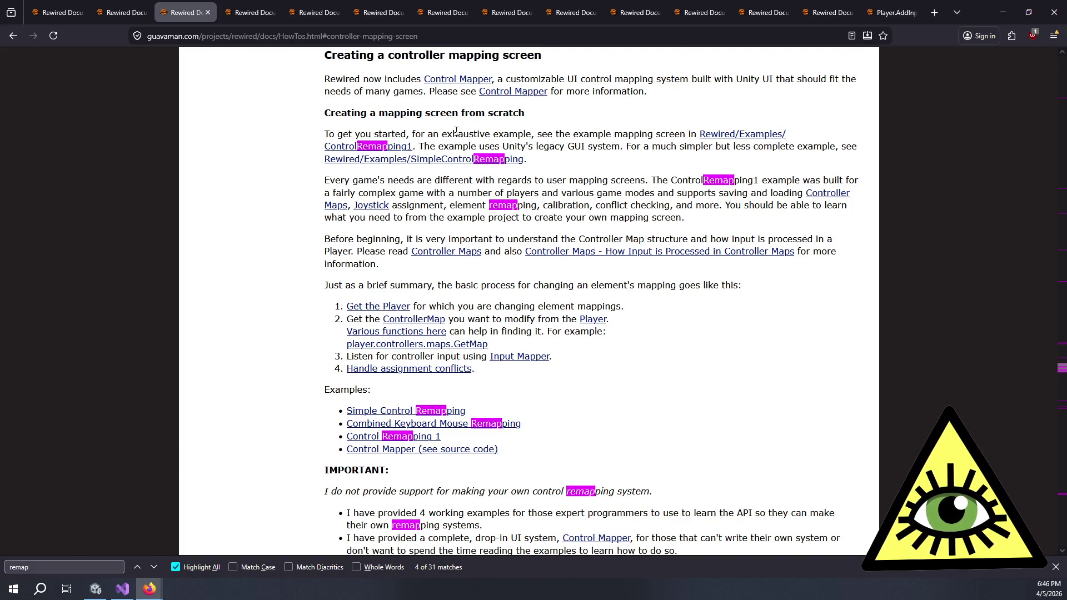
{"action": "middle_click", "coordinate": [371, 150]}
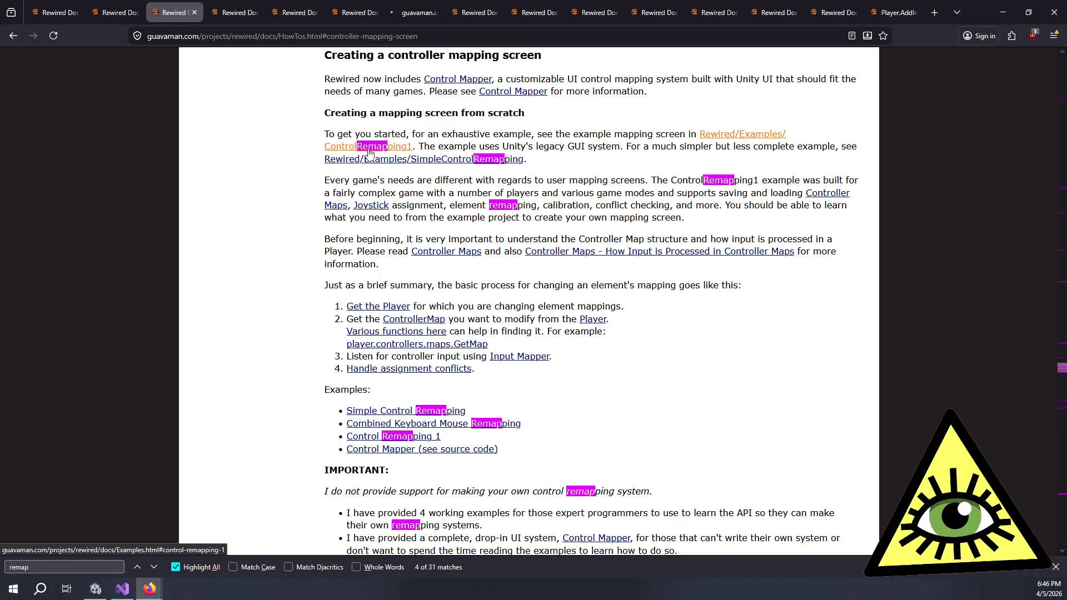
Read the legacy GUI and 'Every game's needs' paragraphs, then close the controller definitions tab.
{"action": "mouse_move", "coordinate": [508, 146]}
{"action": "left_mouse_down"}
{"action": "mouse_move", "coordinate": [758, 160]}
{"action": "mouse_move", "coordinate": [798, 149]}
{"action": "mouse_move", "coordinate": [509, 147]}
{"action": "left_mouse_up"}
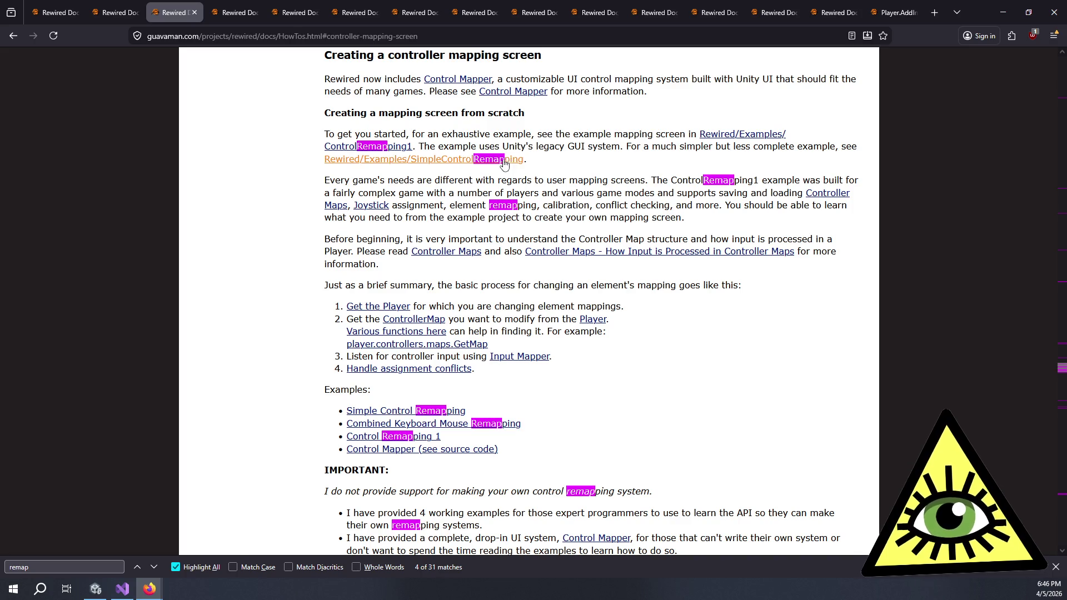
{"action": "mouse_move", "coordinate": [377, 180]}
{"action": "left_mouse_down"}
{"action": "mouse_move", "coordinate": [595, 193]}
{"action": "mouse_move", "coordinate": [467, 192]}
{"action": "mouse_move", "coordinate": [755, 193]}
{"action": "mouse_move", "coordinate": [531, 204]}
{"action": "mouse_move", "coordinate": [668, 193]}
{"action": "mouse_move", "coordinate": [609, 207]}
{"action": "mouse_move", "coordinate": [633, 206]}
{"action": "mouse_move", "coordinate": [656, 186]}
{"action": "mouse_move", "coordinate": [636, 167]}
{"action": "left_mouse_up"}
{"action": "left_click", "coordinate": [633, 206]}
{"action": "left_click", "coordinate": [636, 167]}
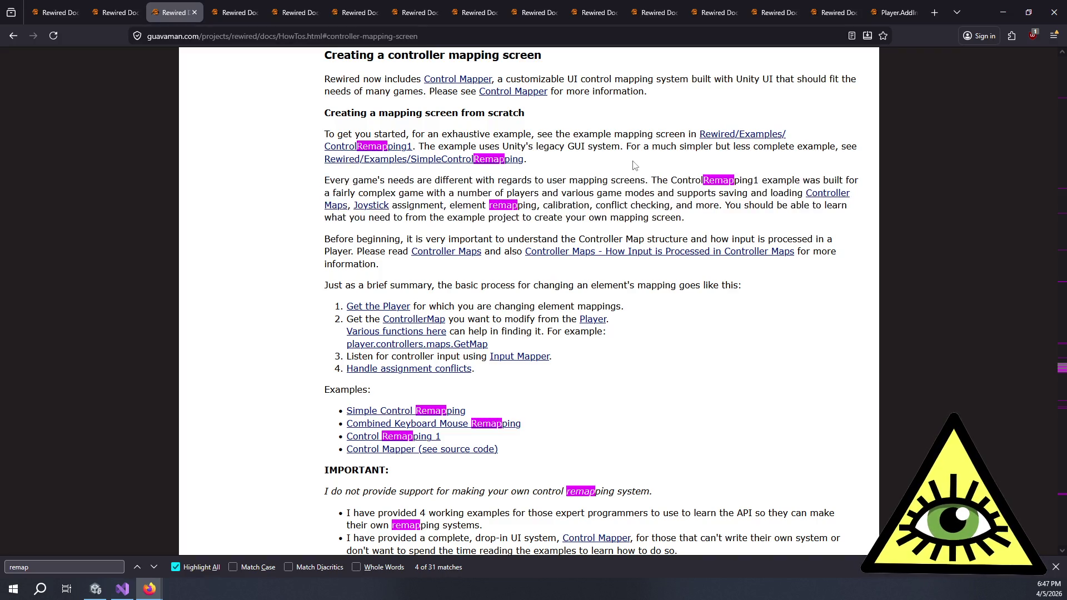
{"action": "left_click", "coordinate": [233, 12]}
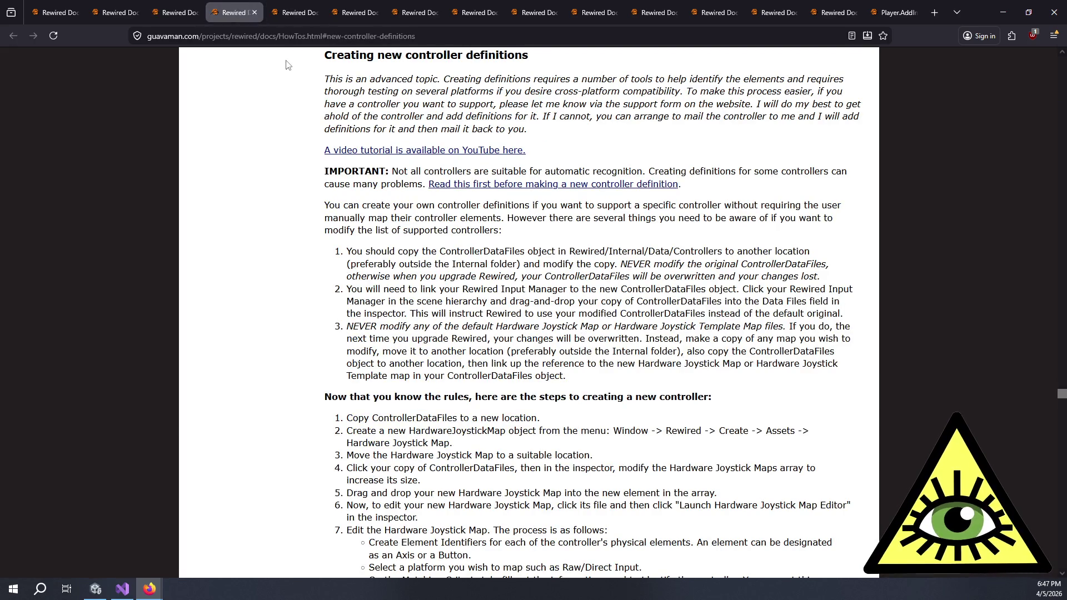
{"action": "left_click", "coordinate": [255, 12]}
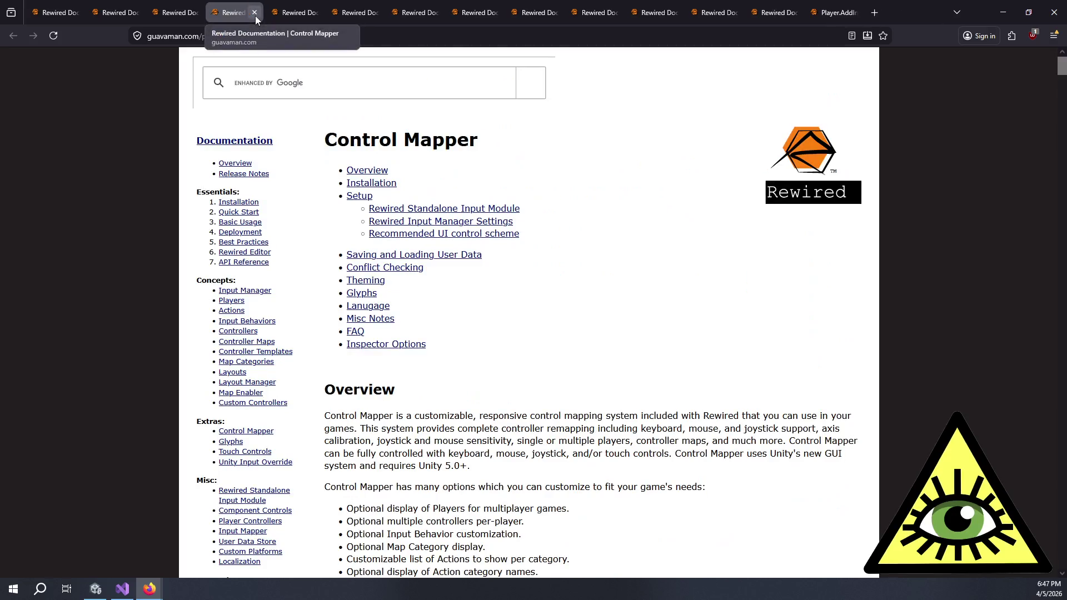
{"action": "scroll", "coordinate": [544, 264], "scroll_direction": "down", "scroll_amount": 10}
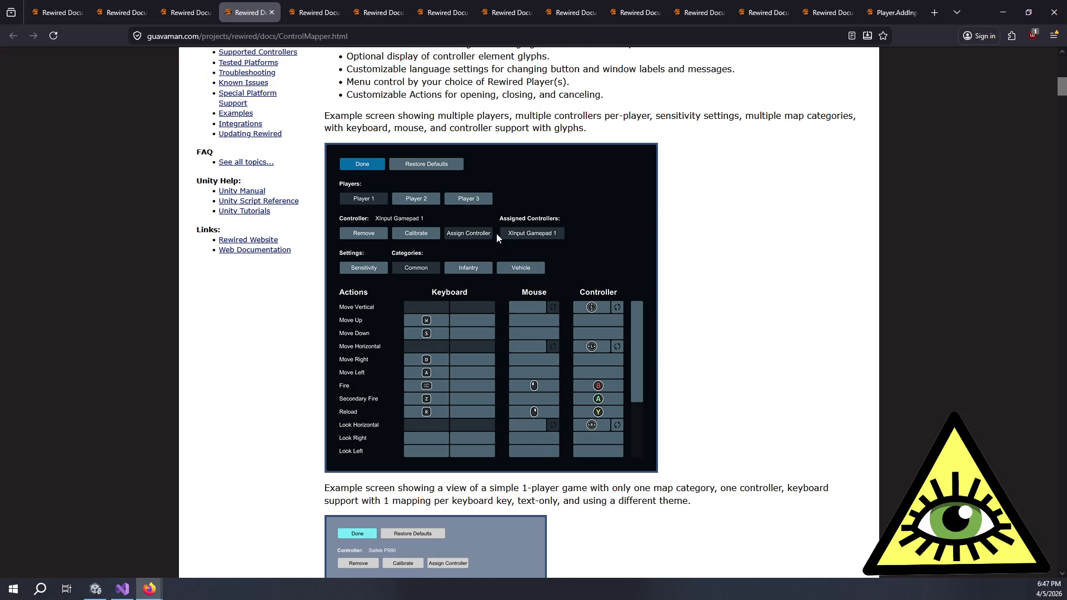
{"action": "scroll", "coordinate": [571, 254], "scroll_direction": "down", "scroll_amount": 4}
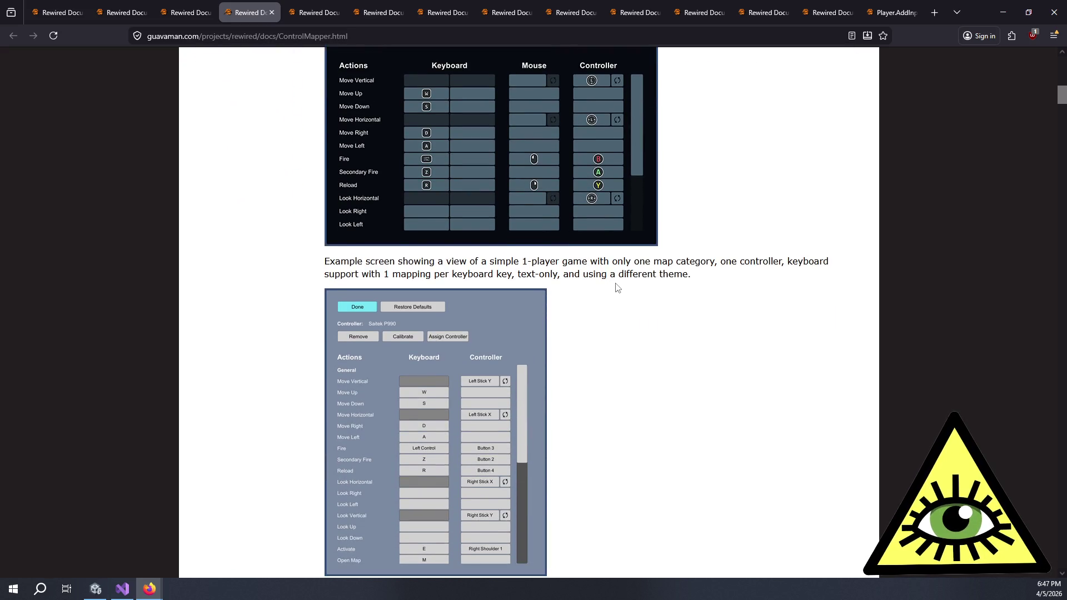
{"action": "scroll", "coordinate": [620, 287], "scroll_direction": "down", "scroll_amount": 3}
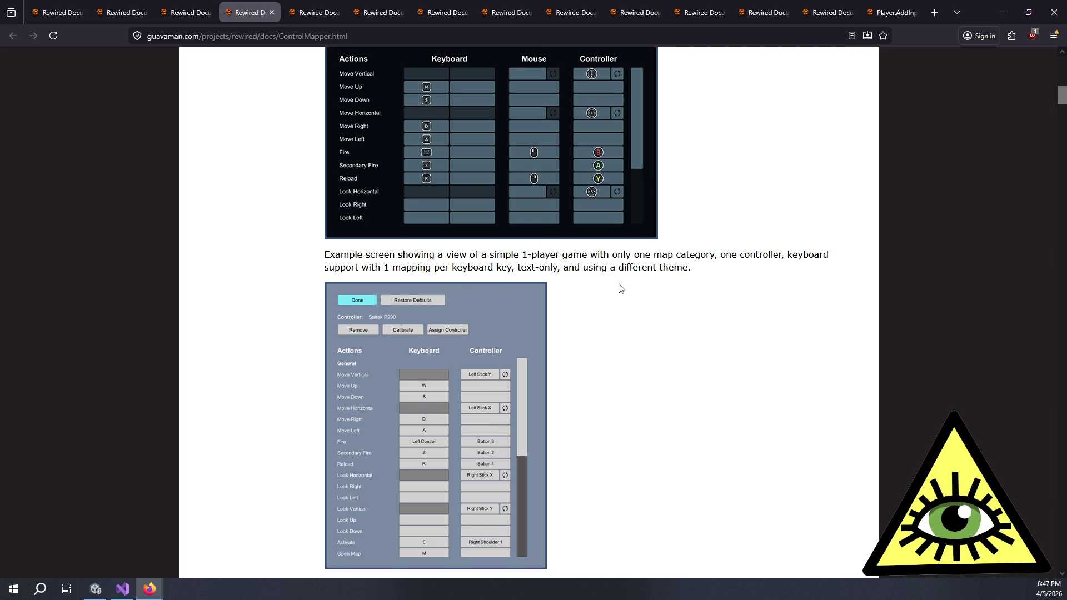
{"action": "scroll", "coordinate": [625, 286], "scroll_direction": "up", "scroll_amount": 8}
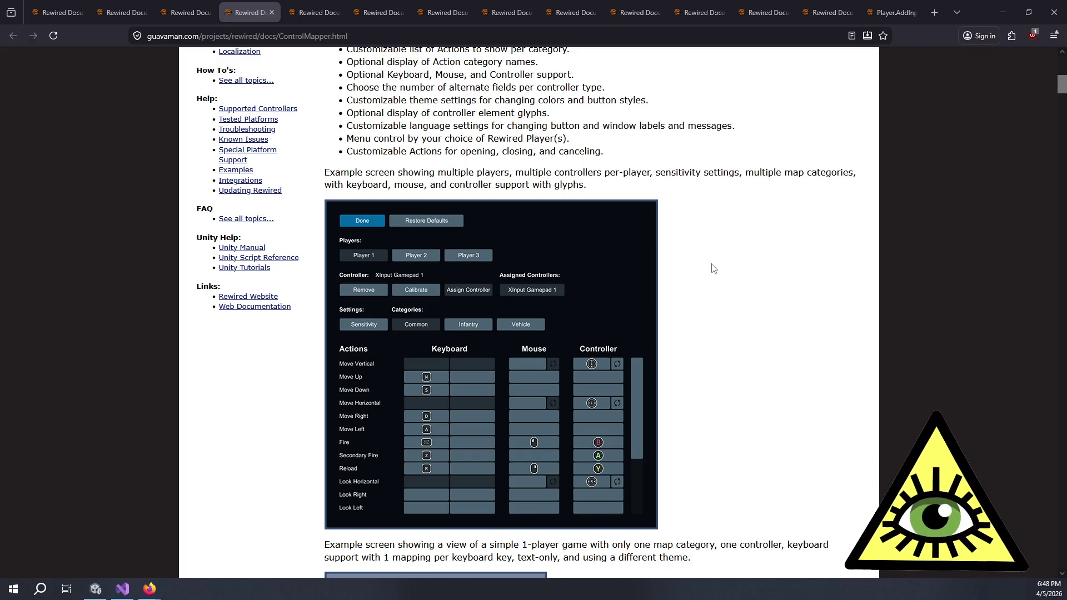
{"action": "left_click_drag", "start_coordinate": [678, 183], "coordinate": [684, 149]}
{"action": "left_click", "coordinate": [683, 149]}
{"action": "scroll", "coordinate": [683, 149], "scroll_direction": "up", "scroll_amount": 2}
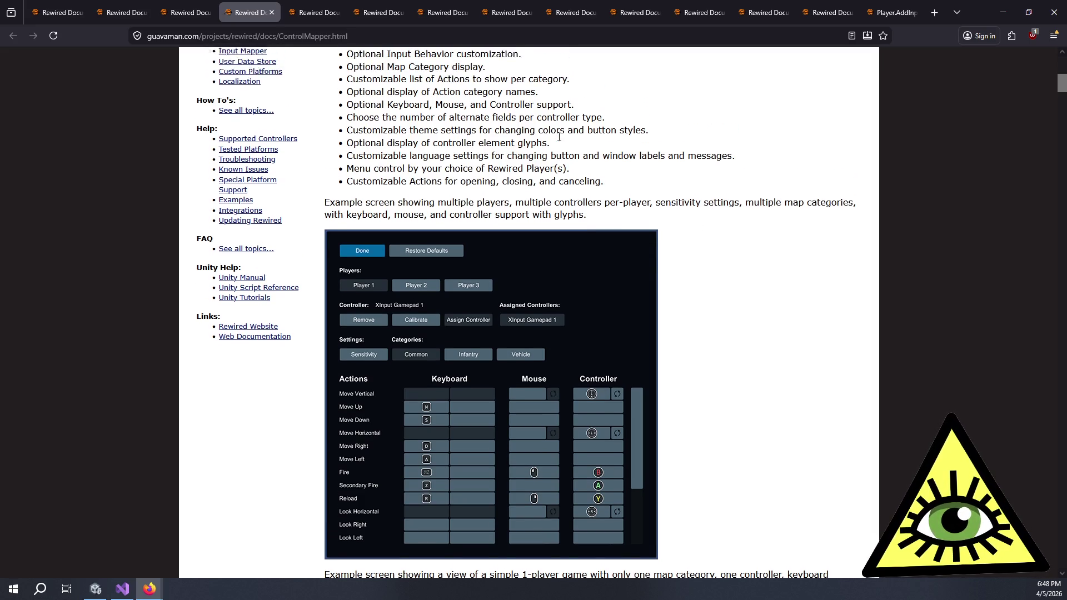
{"action": "scroll", "coordinate": [590, 150], "scroll_direction": "down", "scroll_amount": 3}
{"action": "scroll", "coordinate": [589, 150], "scroll_direction": "down", "scroll_amount": 10}
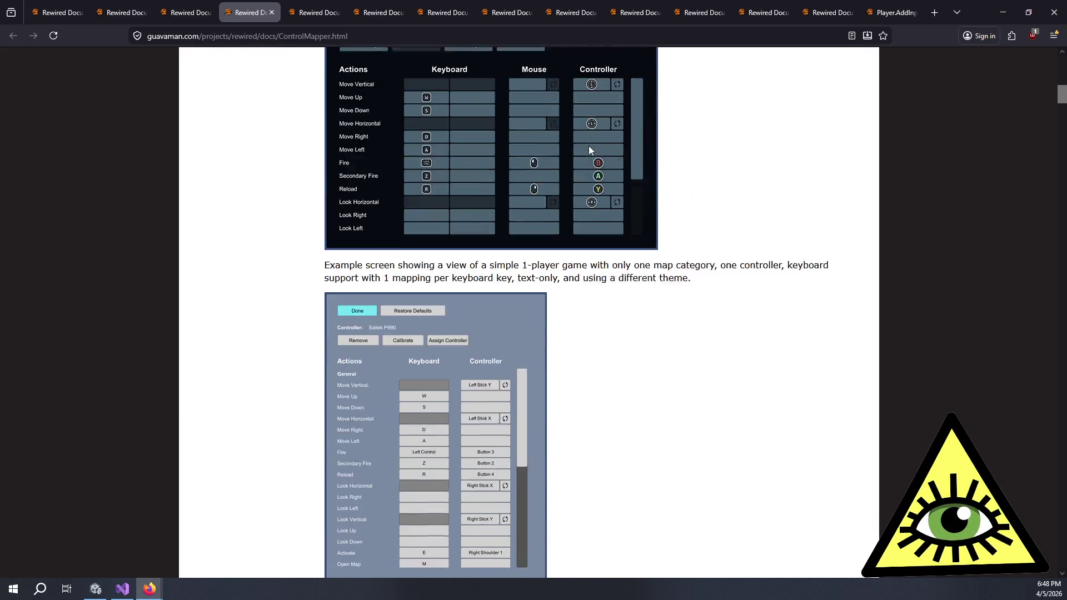
{"action": "scroll", "coordinate": [611, 158], "scroll_direction": "down", "scroll_amount": 2}
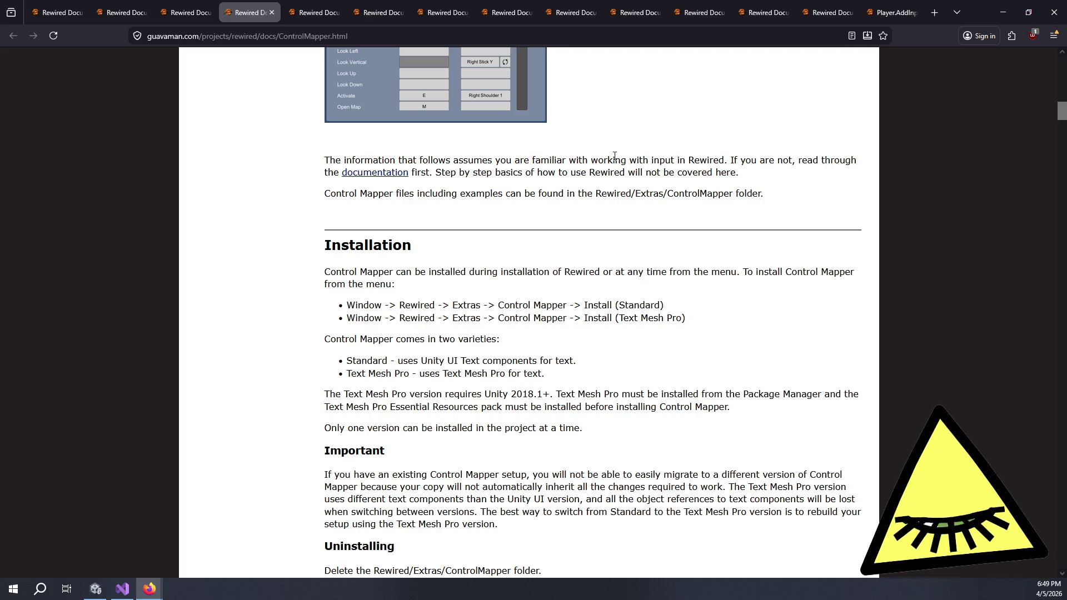
Scroll the Control Mapper page past Recommended UI control scheme and Conflict Checking to Theming, Glyphs and Language.
{"action": "scroll", "coordinate": [614, 169], "scroll_direction": "up", "scroll_amount": 1}
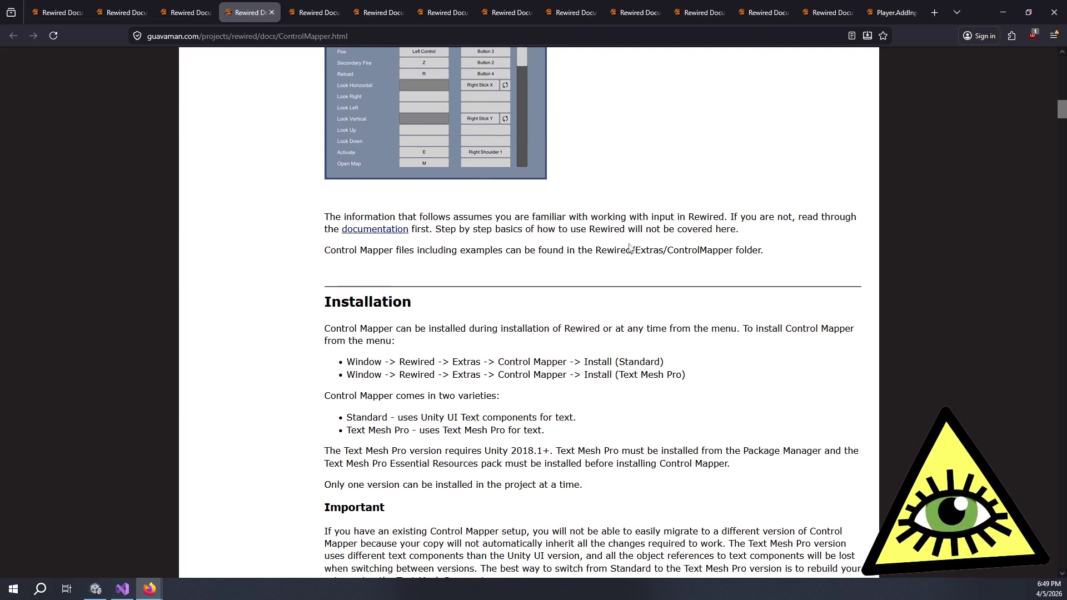
{"action": "scroll", "coordinate": [644, 275], "scroll_direction": "down", "scroll_amount": 3}
{"action": "scroll", "coordinate": [644, 277], "scroll_direction": "down", "scroll_amount": 2}
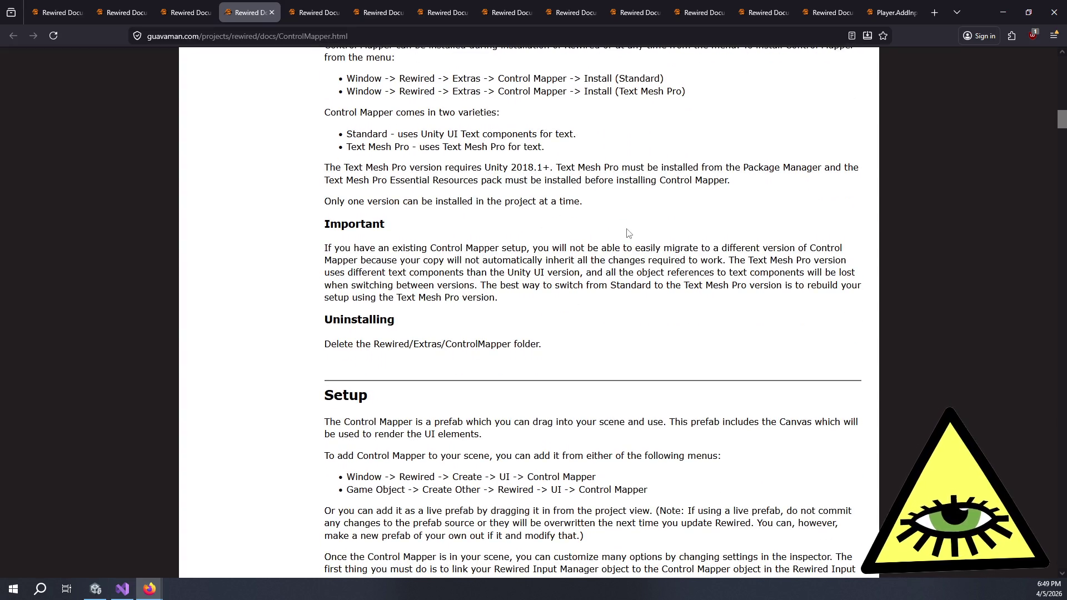
{"action": "scroll", "coordinate": [629, 229], "scroll_direction": "down", "scroll_amount": 2}
{"action": "scroll", "coordinate": [628, 229], "scroll_direction": "down", "scroll_amount": 2}
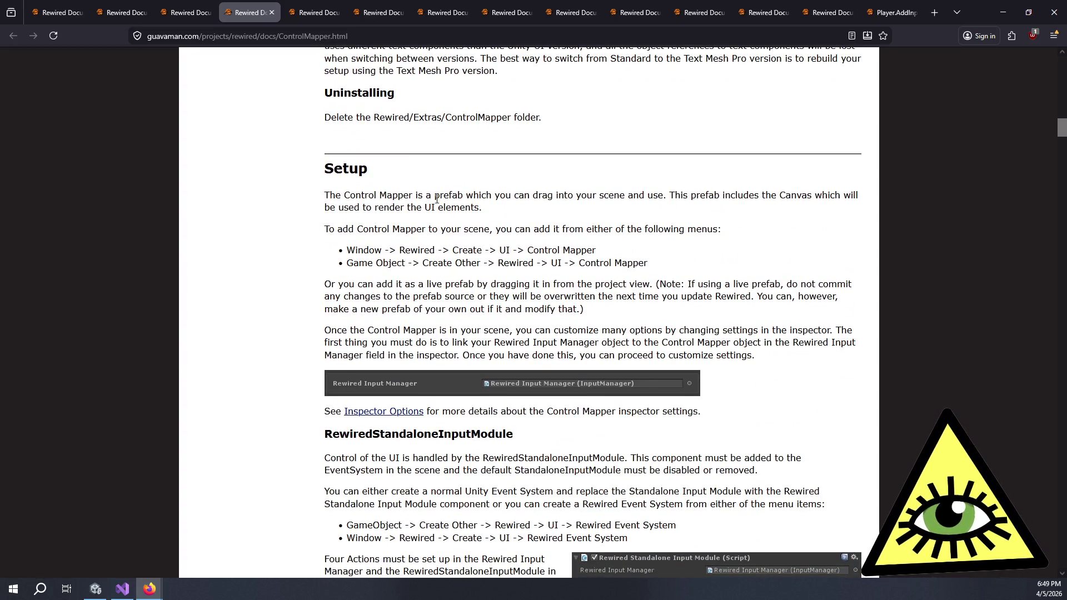
{"action": "scroll", "coordinate": [447, 194], "scroll_direction": "down", "scroll_amount": 5}
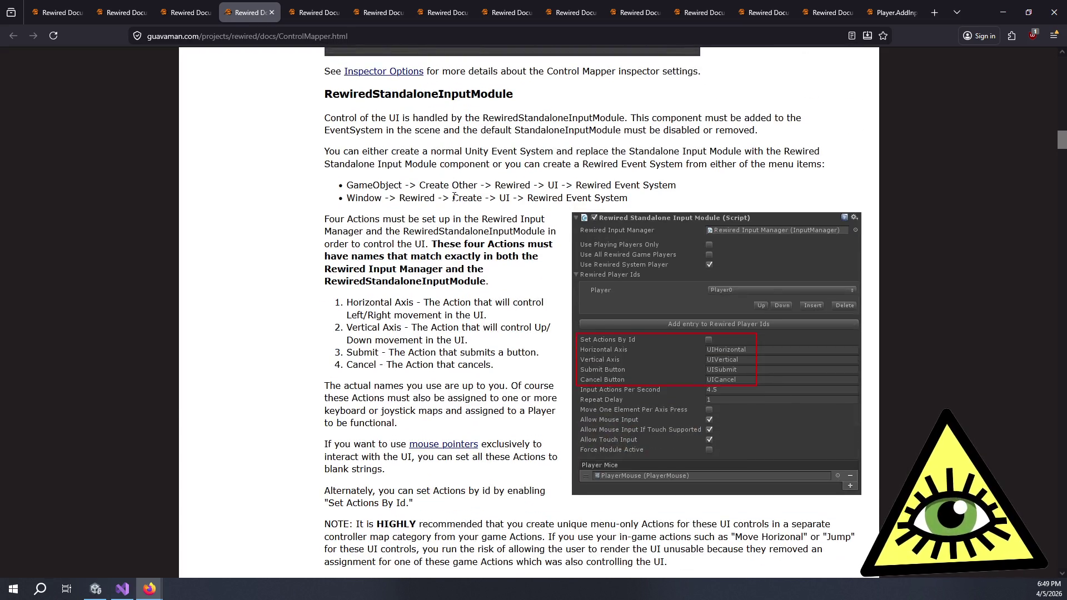
{"action": "scroll", "coordinate": [456, 199], "scroll_direction": "down", "scroll_amount": 20}
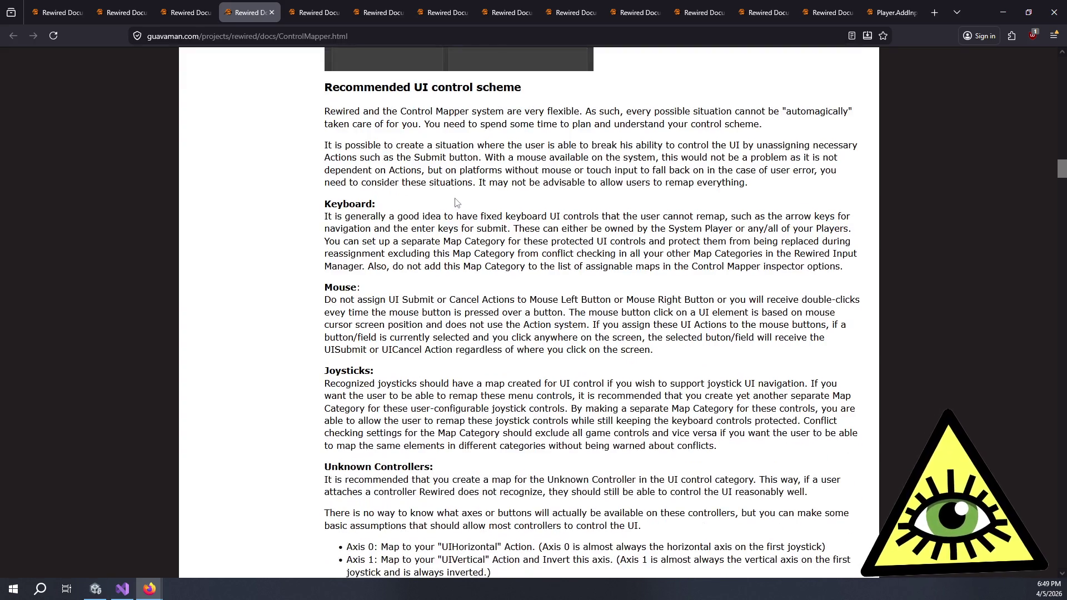
{"action": "scroll", "coordinate": [250, 166], "scroll_direction": "down", "scroll_amount": 12}
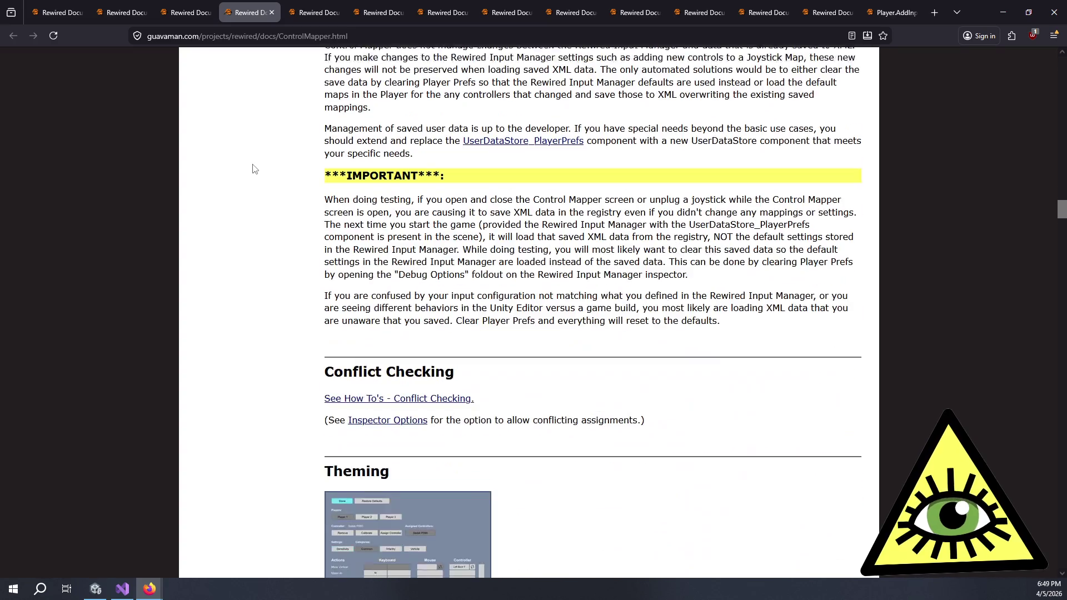
{"action": "scroll", "coordinate": [256, 165], "scroll_direction": "down", "scroll_amount": 5}
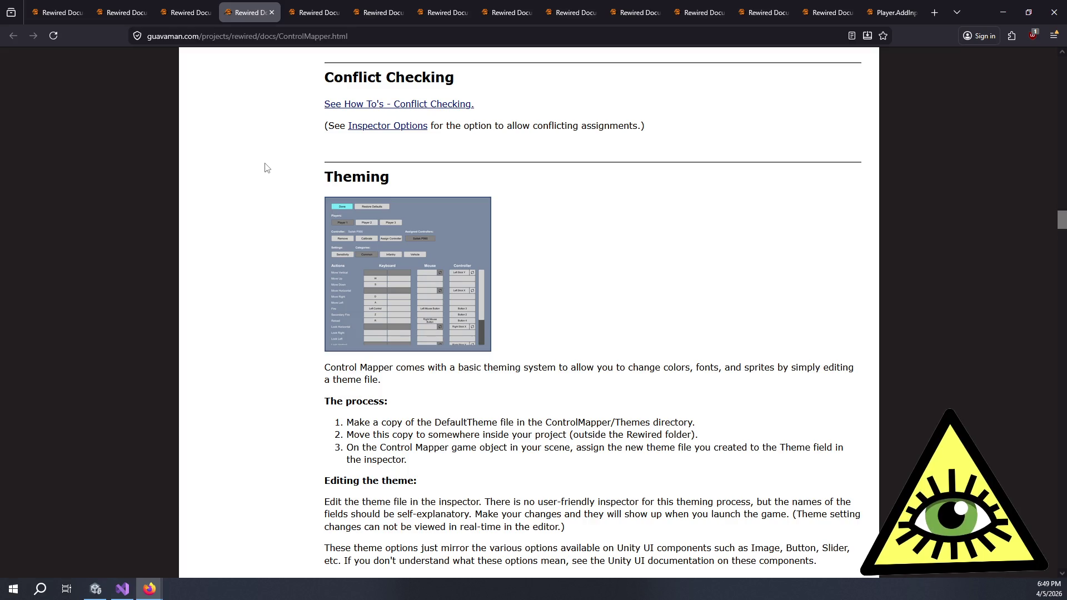
{"action": "scroll", "coordinate": [275, 171], "scroll_direction": "down", "scroll_amount": 5}
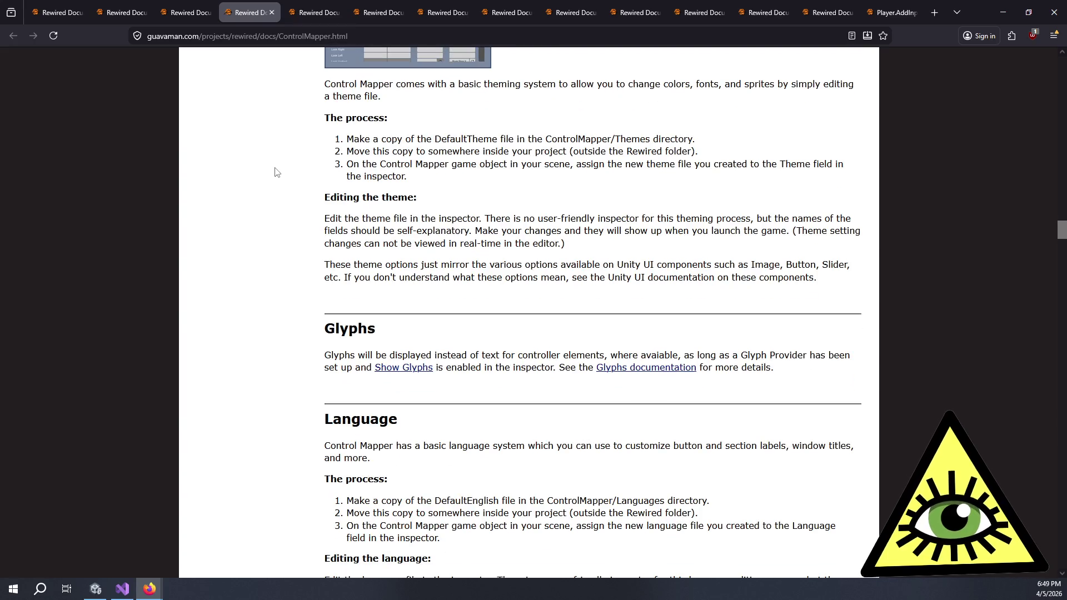
Read through the Theming notes and the Glyphs paragraph, highlighting passages along the way.
{"action": "left_click_drag", "start_coordinate": [274, 171], "coordinate": [578, 280]}
{"action": "left_click", "coordinate": [595, 291]}
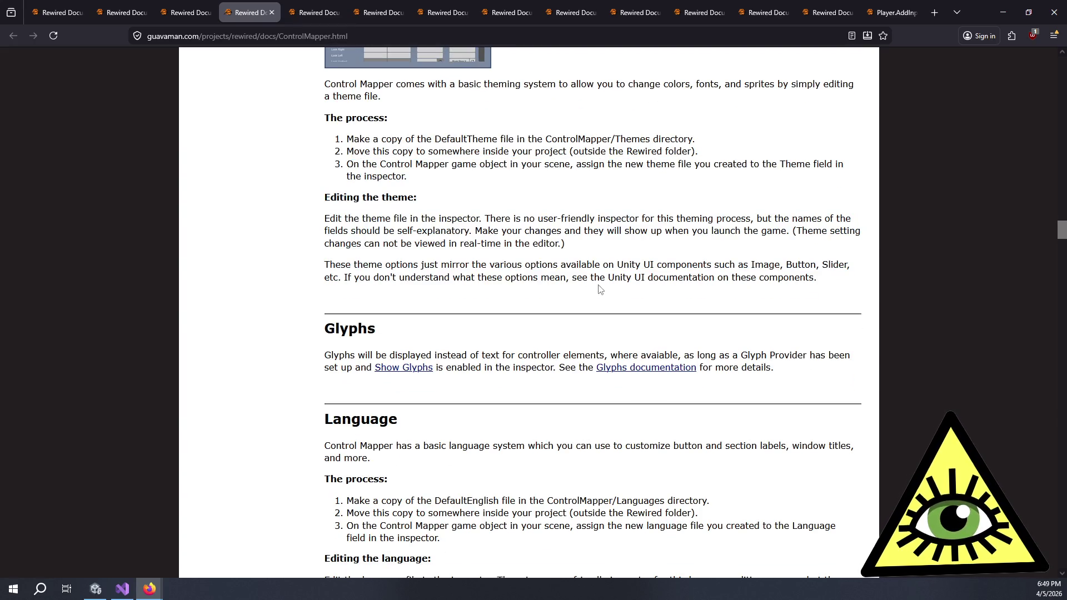
{"action": "mouse_move", "coordinate": [692, 278]}
{"action": "left_mouse_down"}
{"action": "mouse_move", "coordinate": [362, 216]}
{"action": "mouse_move", "coordinate": [348, 201]}
{"action": "left_mouse_up"}
{"action": "left_click", "coordinate": [349, 204]}
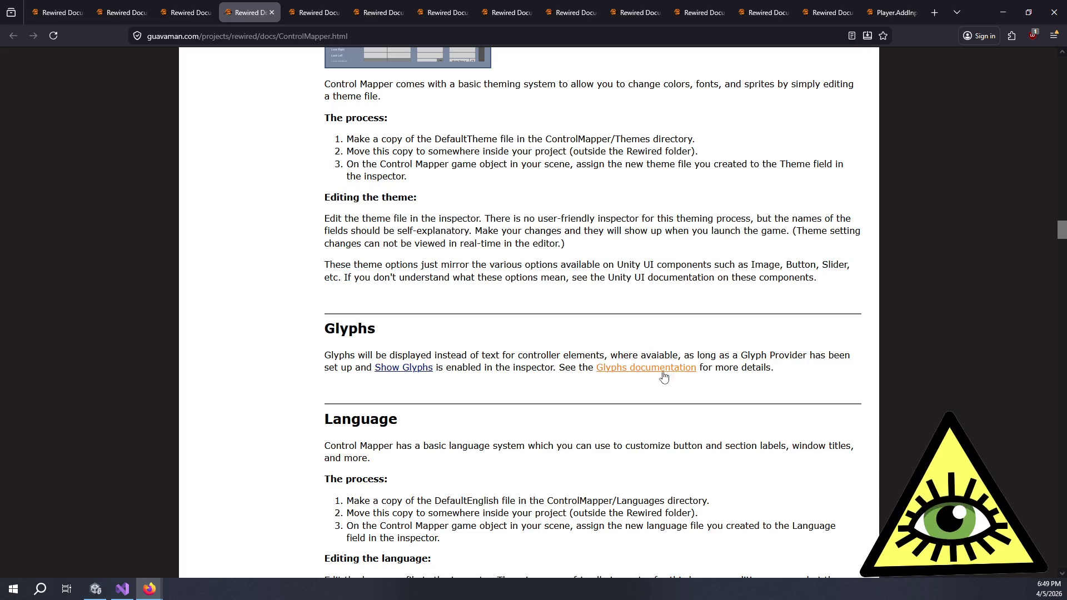
{"action": "mouse_move", "coordinate": [521, 367]}
{"action": "left_mouse_down"}
{"action": "mouse_move", "coordinate": [511, 343]}
{"action": "mouse_move", "coordinate": [504, 368]}
{"action": "mouse_move", "coordinate": [535, 368]}
{"action": "left_mouse_up"}
{"action": "left_click", "coordinate": [510, 341]}
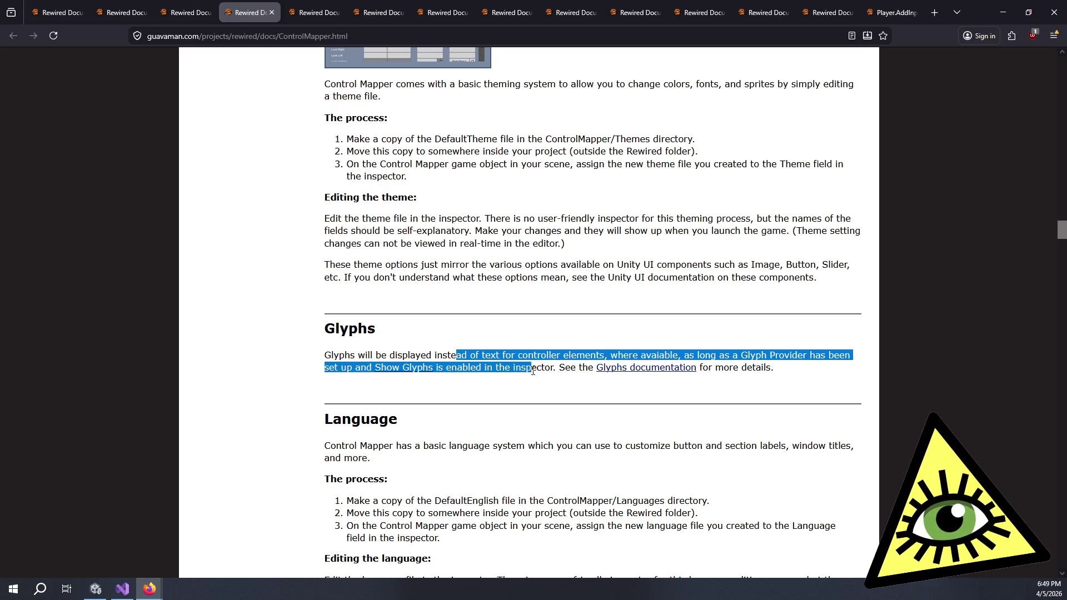
{"action": "left_click", "coordinate": [536, 368]}
Read the Language section's intro sentence and translation process steps.
{"action": "scroll", "coordinate": [547, 367], "scroll_direction": "down", "scroll_amount": 3}
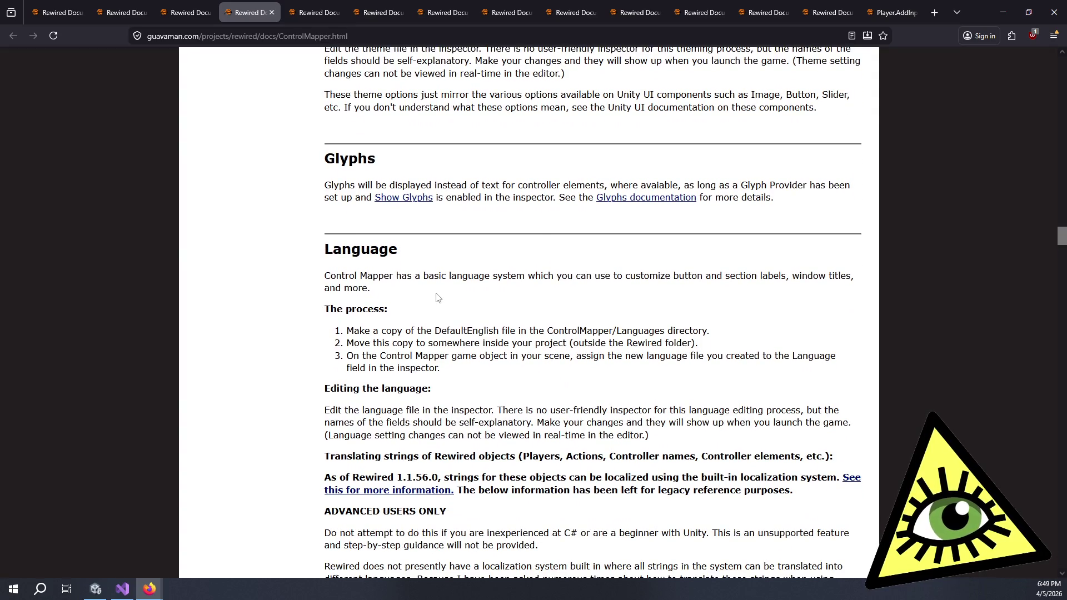
{"action": "left_click_drag", "start_coordinate": [436, 300], "coordinate": [502, 369]}
{"action": "left_click", "coordinate": [495, 378]}
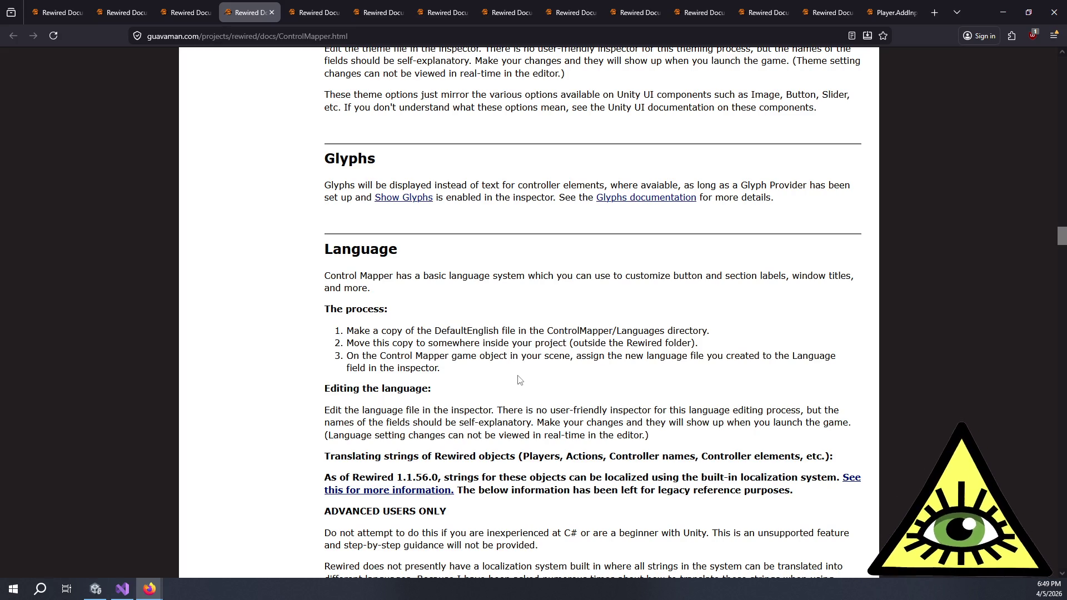
{"action": "mouse_move", "coordinate": [515, 372]}
{"action": "left_mouse_down"}
{"action": "mouse_move", "coordinate": [491, 276]}
{"action": "mouse_move", "coordinate": [538, 379]}
{"action": "mouse_move", "coordinate": [525, 278]}
{"action": "left_mouse_up"}
{"action": "left_click", "coordinate": [501, 291]}
{"action": "left_click", "coordinate": [538, 379]}
{"action": "left_click", "coordinate": [519, 287]}
{"action": "scroll", "coordinate": [519, 288], "scroll_direction": "down", "scroll_amount": 5}
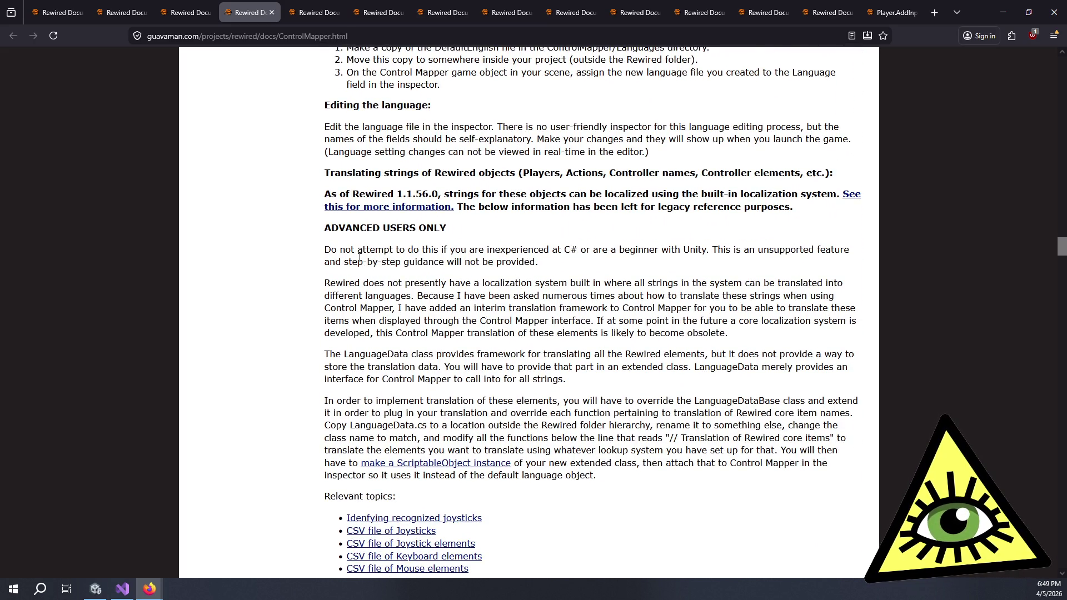
{"action": "scroll", "coordinate": [359, 257], "scroll_direction": "up", "scroll_amount": 2}
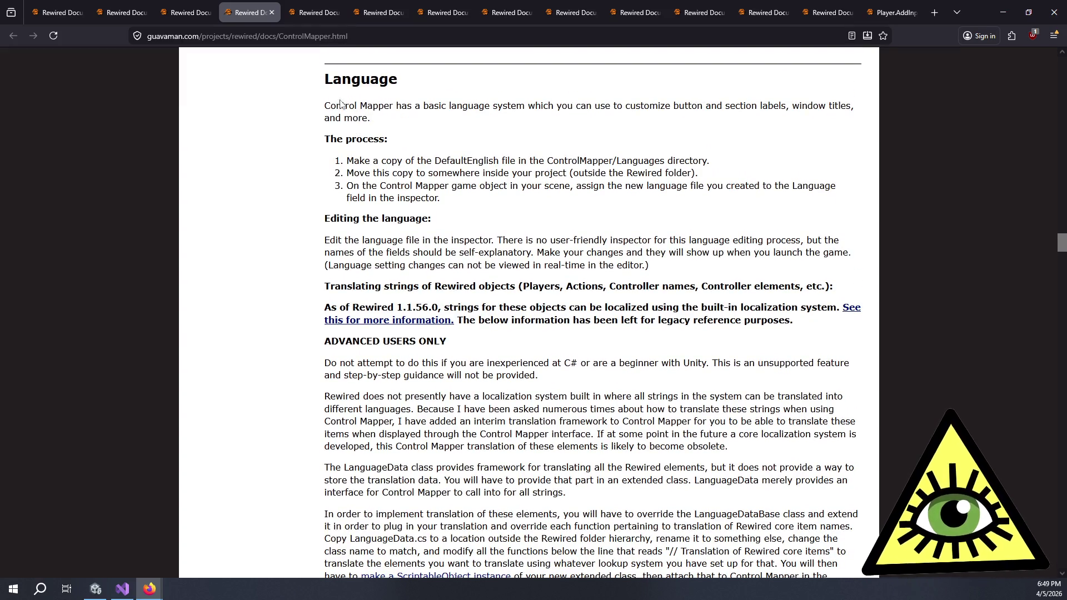
{"action": "left_click_drag", "start_coordinate": [336, 106], "coordinate": [510, 108]}
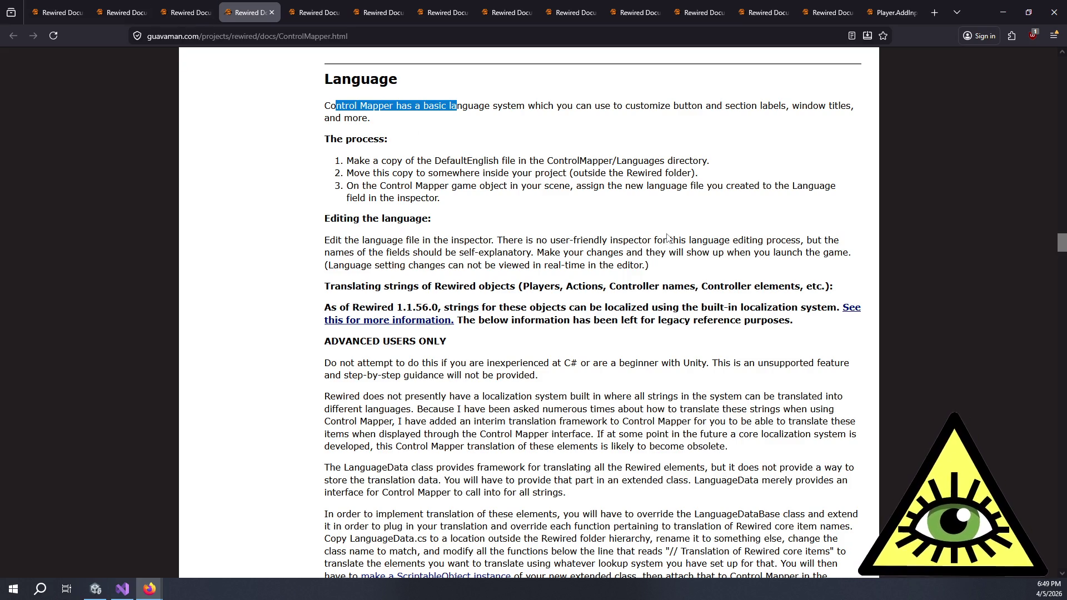
Read the advanced-users and missing localization support paragraphs, then continue down to Misc Notes.
{"action": "scroll", "coordinate": [686, 237], "scroll_direction": "down", "scroll_amount": 3}
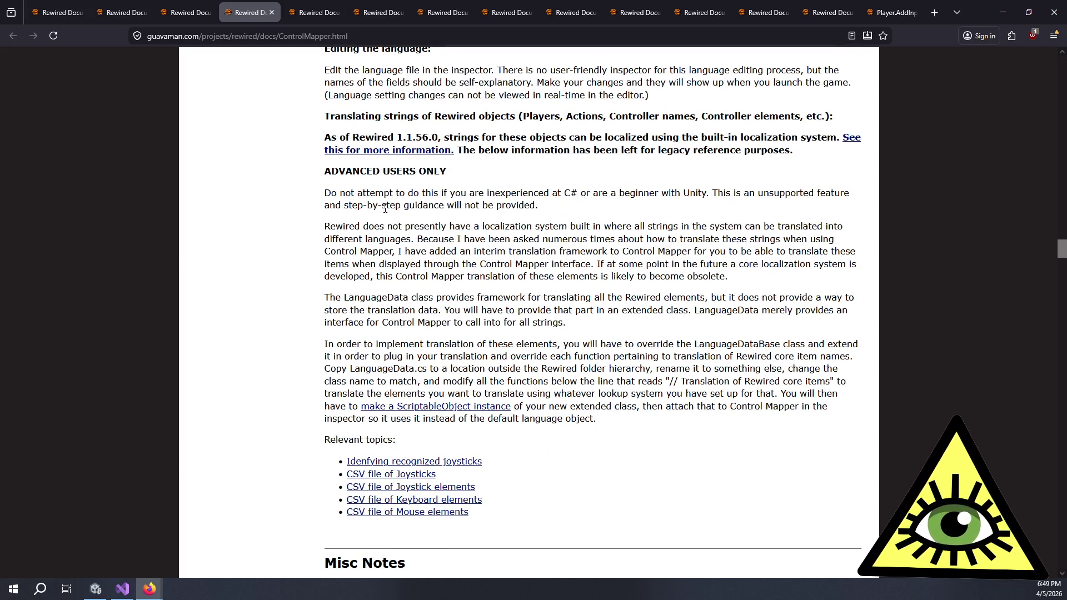
{"action": "left_click_drag", "start_coordinate": [369, 193], "coordinate": [560, 323]}
{"action": "left_click", "coordinate": [587, 346]}
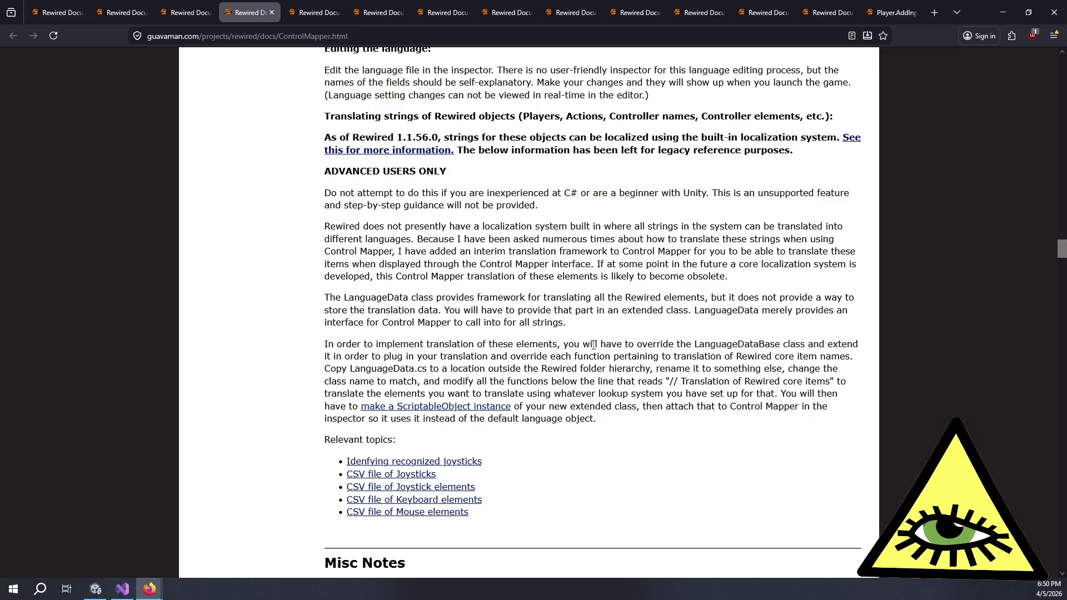
{"action": "left_click_drag", "start_coordinate": [384, 226], "coordinate": [633, 278]}
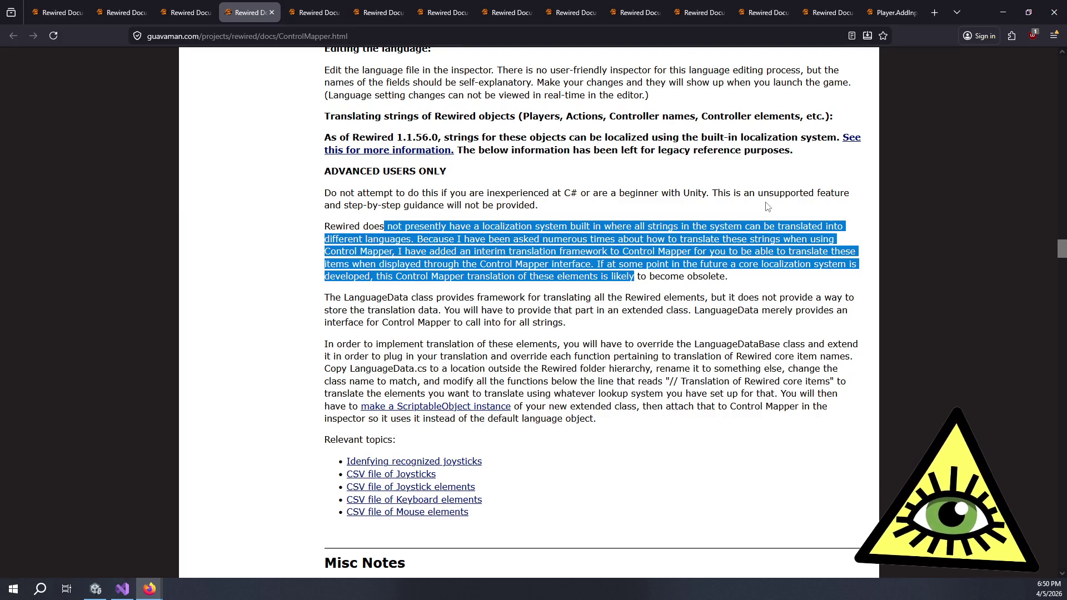
{"action": "scroll", "coordinate": [764, 207], "scroll_direction": "down", "scroll_amount": 5}
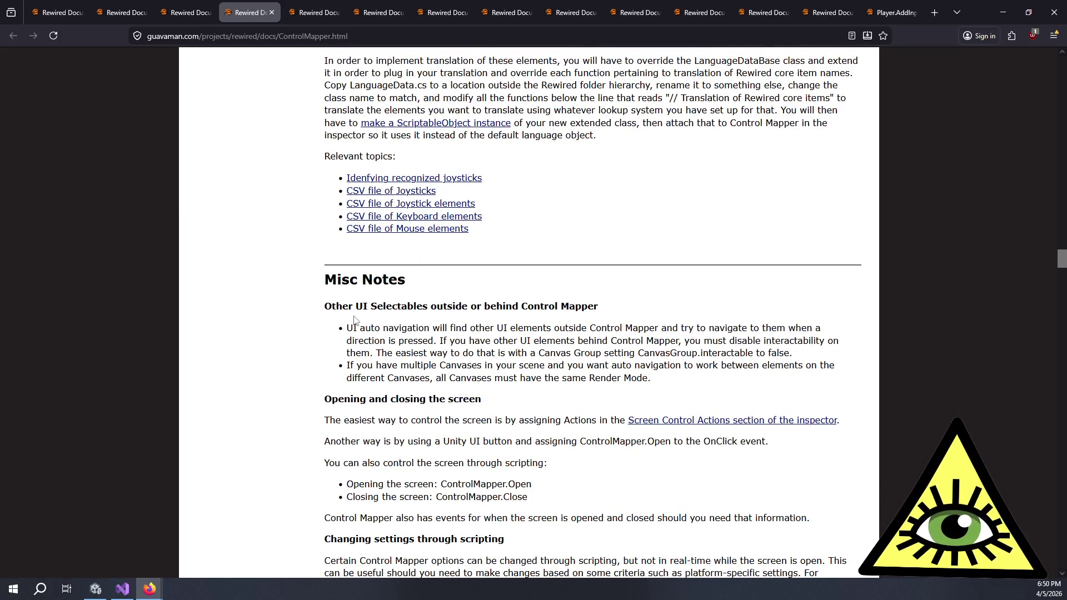
Read the Misc Notes bullets on Other UI Selectables and multiple Canvases.
{"action": "mouse_move", "coordinate": [356, 306]}
{"action": "left_mouse_down"}
{"action": "mouse_move", "coordinate": [505, 327]}
{"action": "mouse_move", "coordinate": [556, 351]}
{"action": "mouse_move", "coordinate": [803, 357]}
{"action": "mouse_move", "coordinate": [717, 343]}
{"action": "mouse_move", "coordinate": [684, 318]}
{"action": "mouse_move", "coordinate": [732, 353]}
{"action": "mouse_move", "coordinate": [820, 357]}
{"action": "mouse_move", "coordinate": [608, 355]}
{"action": "mouse_move", "coordinate": [805, 358]}
{"action": "left_mouse_up"}
{"action": "mouse_move", "coordinate": [719, 377]}
{"action": "left_mouse_down"}
{"action": "mouse_move", "coordinate": [325, 375]}
{"action": "mouse_move", "coordinate": [760, 390]}
{"action": "left_mouse_up"}
{"action": "left_click", "coordinate": [323, 373]}
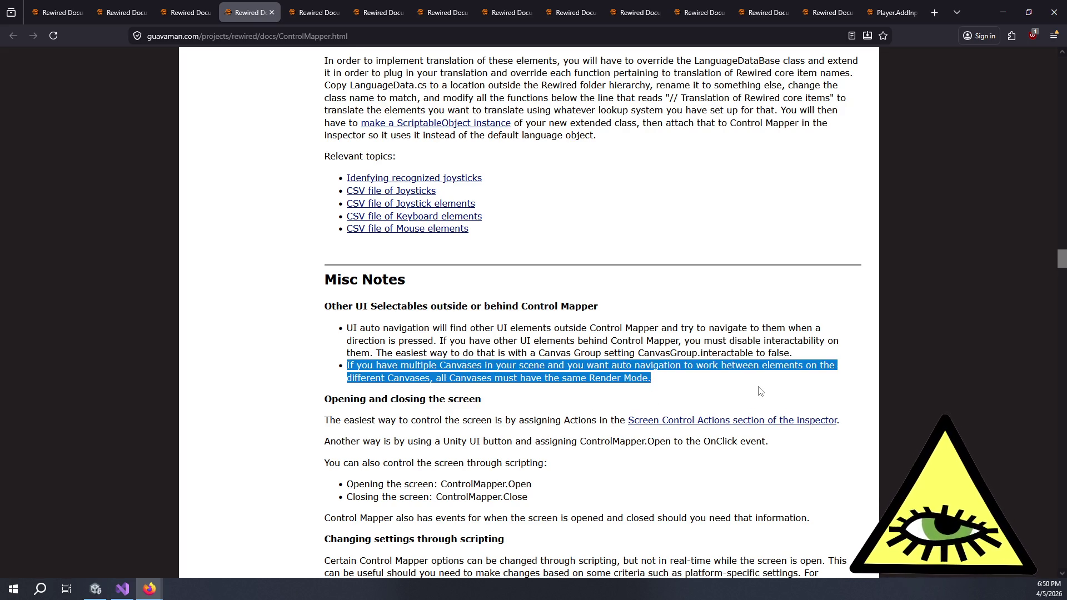
{"action": "left_click", "coordinate": [767, 393]}
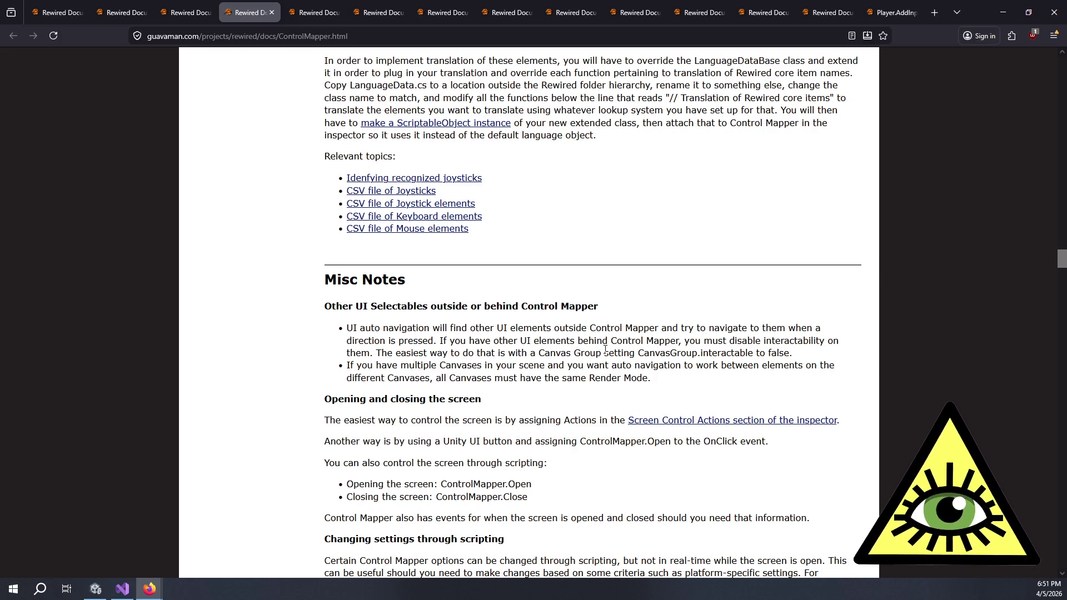
{"action": "mouse_move", "coordinate": [364, 306]}
{"action": "left_mouse_down"}
{"action": "mouse_move", "coordinate": [446, 354]}
{"action": "mouse_move", "coordinate": [485, 361]}
{"action": "left_mouse_up"}
{"action": "left_click", "coordinate": [484, 361]}
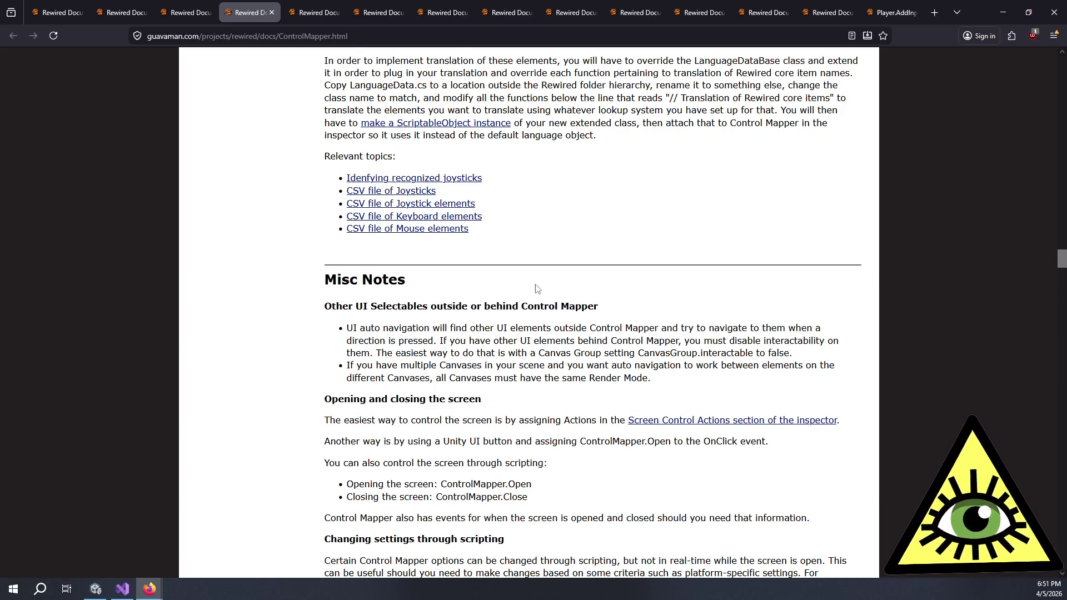
Scroll through the FAQ and close this Control Mapper tab.
{"action": "scroll", "coordinate": [589, 261], "scroll_direction": "down", "scroll_amount": 2}
{"action": "scroll", "coordinate": [136, 231], "scroll_direction": "down", "scroll_amount": 10}
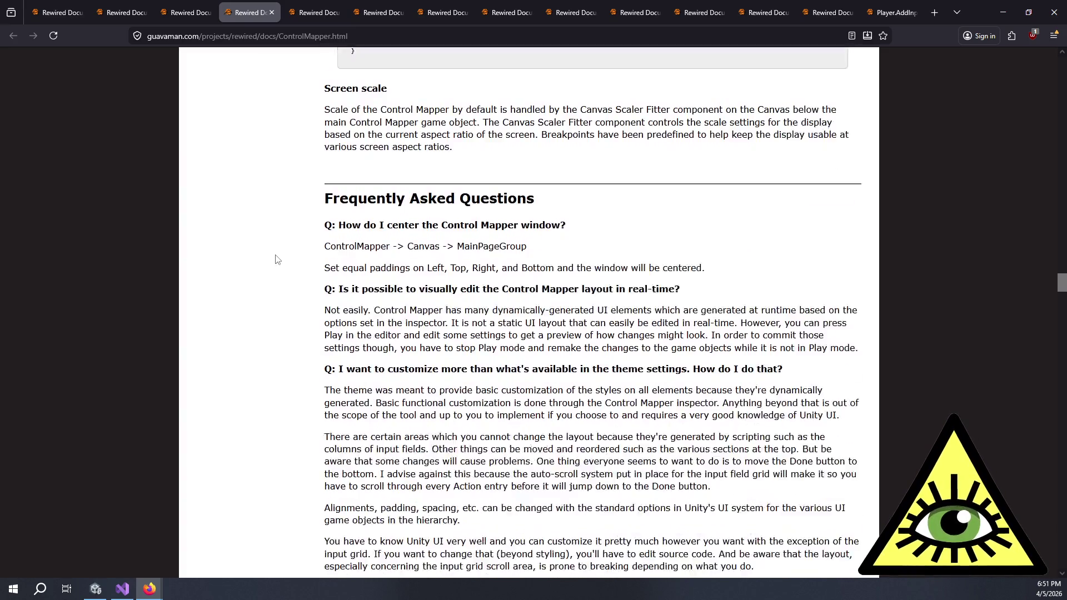
{"action": "left_click", "coordinate": [272, 12]}
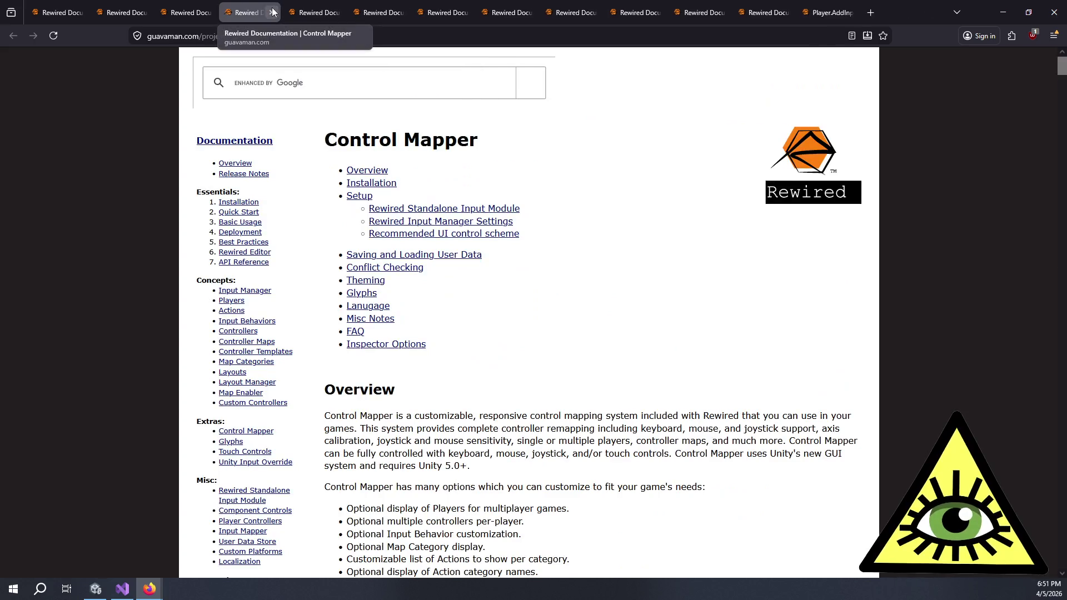
Close the ten leftover documentation tabs, from the duplicate Control Mapper through Player.AddInputEventDelegate.
{"action": "left_click", "coordinate": [272, 13]}
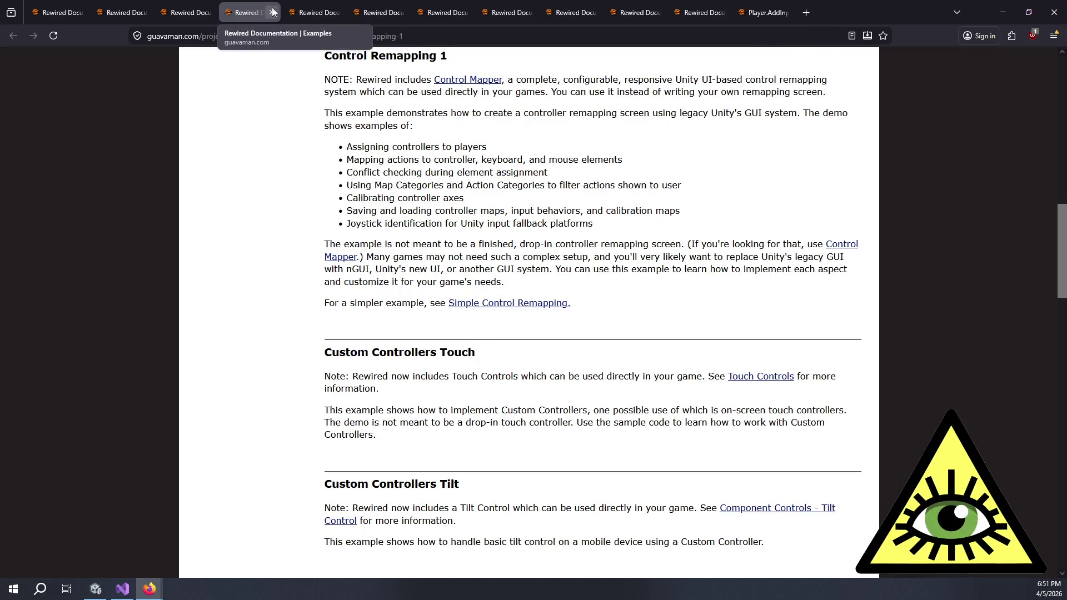
{"action": "left_click", "coordinate": [272, 12]}
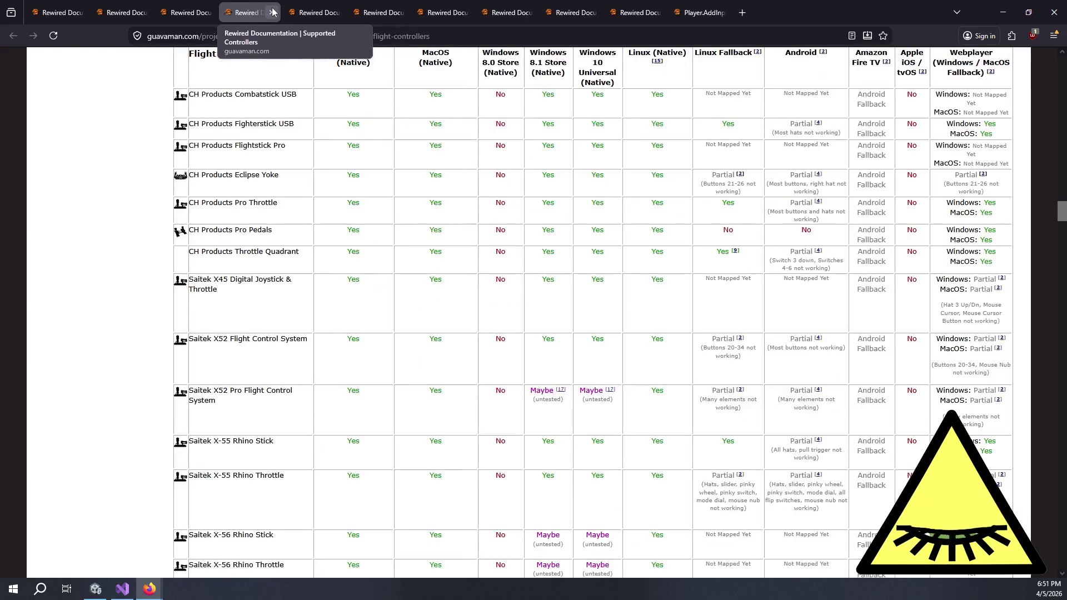
{"action": "left_click", "coordinate": [272, 12]}
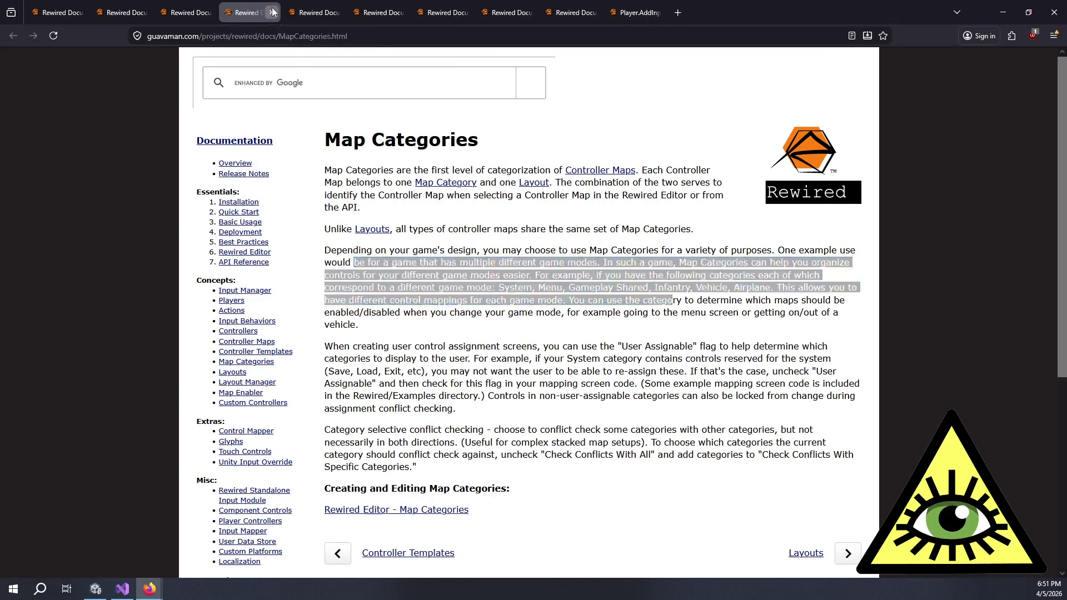
{"action": "left_click", "coordinate": [272, 13]}
{"action": "left_click", "coordinate": [272, 12]}
{"action": "left_click", "coordinate": [271, 12]}
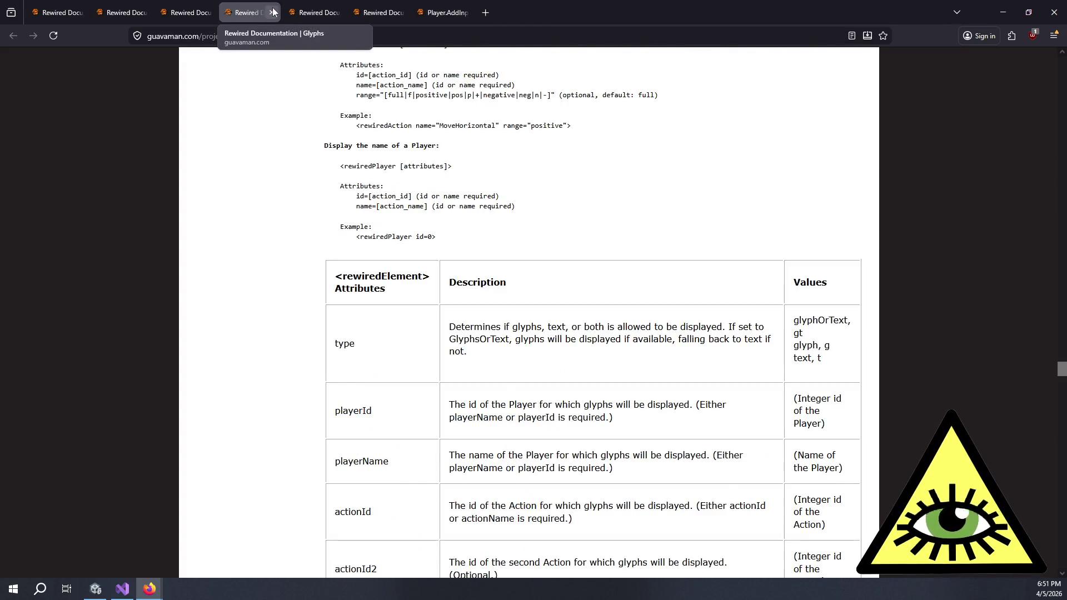
{"action": "left_click", "coordinate": [272, 13]}
{"action": "left_click", "coordinate": [272, 12]}
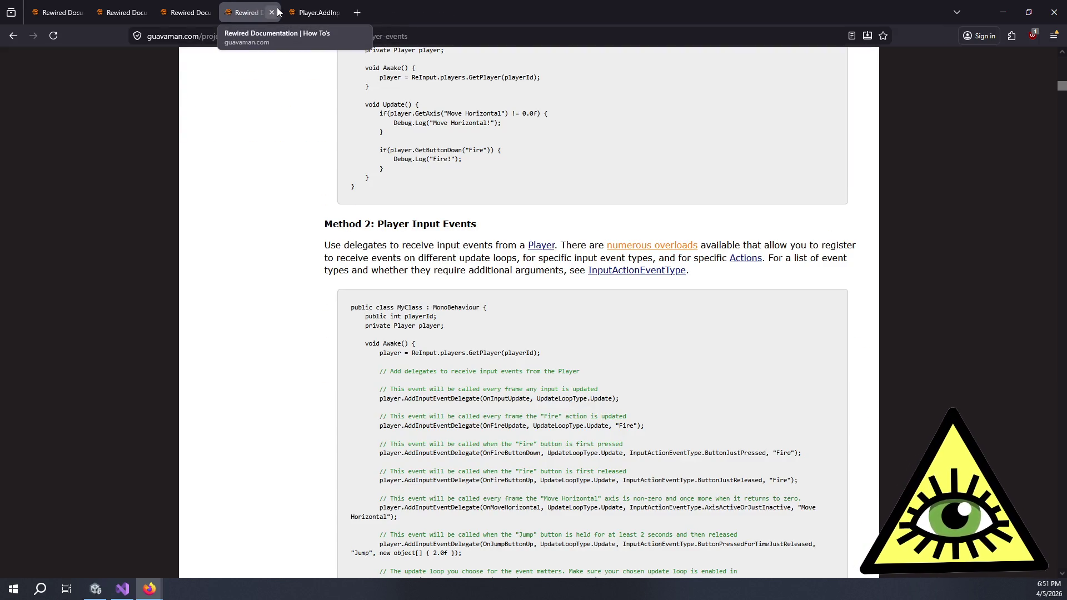
{"action": "left_click", "coordinate": [272, 12]}
{"action": "left_click", "coordinate": [272, 13]}
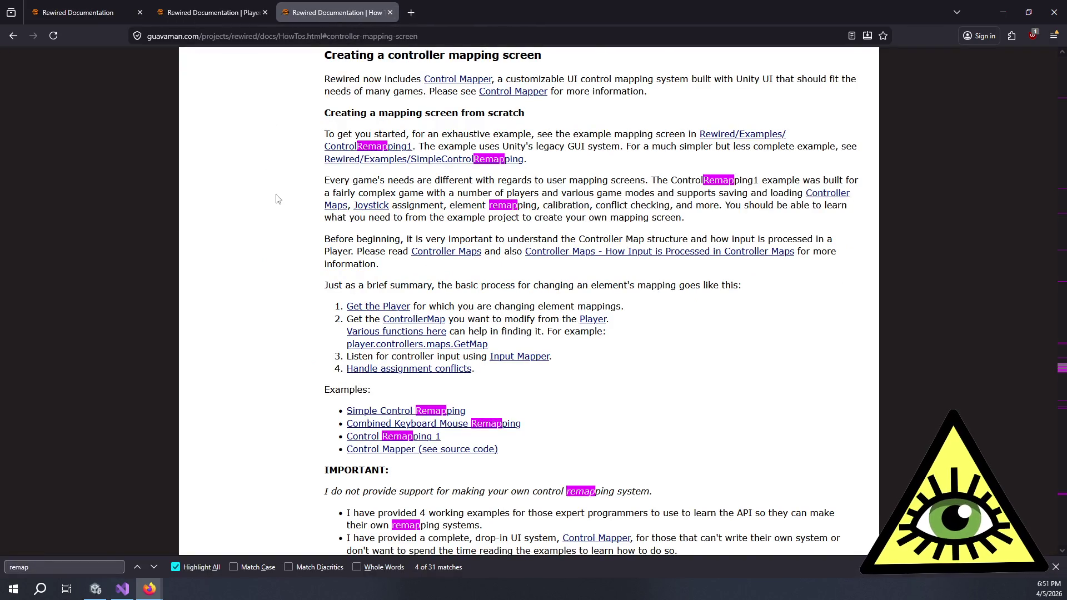
Read the two IMPORTANT bullets on the How To's mapping-screen page.
{"action": "scroll", "coordinate": [275, 228], "scroll_direction": "down", "scroll_amount": 1}
{"action": "scroll", "coordinate": [275, 228], "scroll_direction": "up", "scroll_amount": 1}
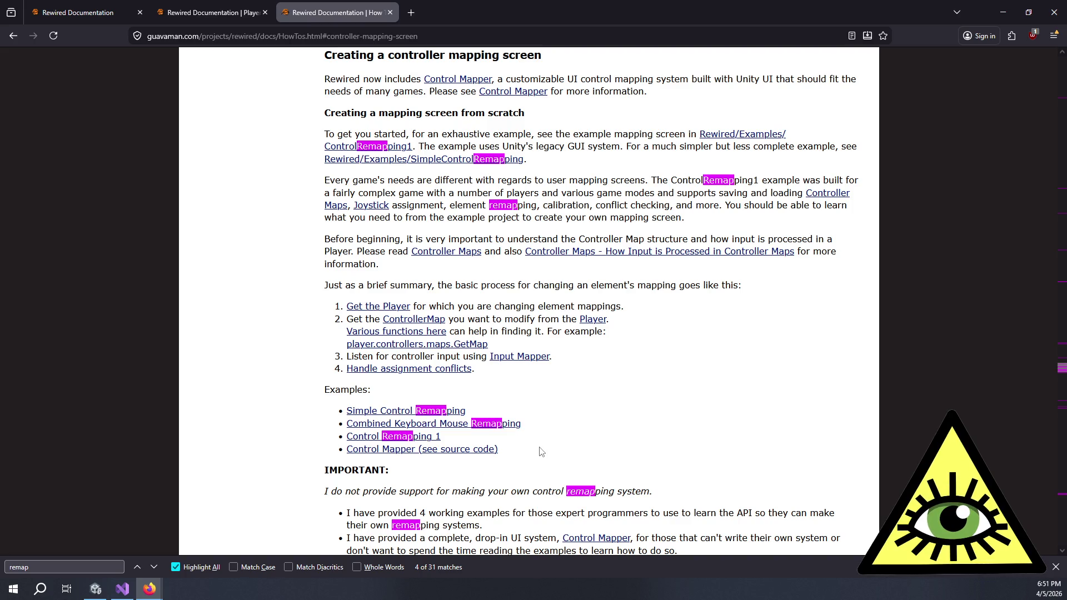
{"action": "scroll", "coordinate": [507, 474], "scroll_direction": "down", "scroll_amount": 3}
{"action": "mouse_move", "coordinate": [377, 342]}
{"action": "left_mouse_down"}
{"action": "mouse_move", "coordinate": [521, 390]}
{"action": "mouse_move", "coordinate": [652, 391]}
{"action": "left_mouse_up"}
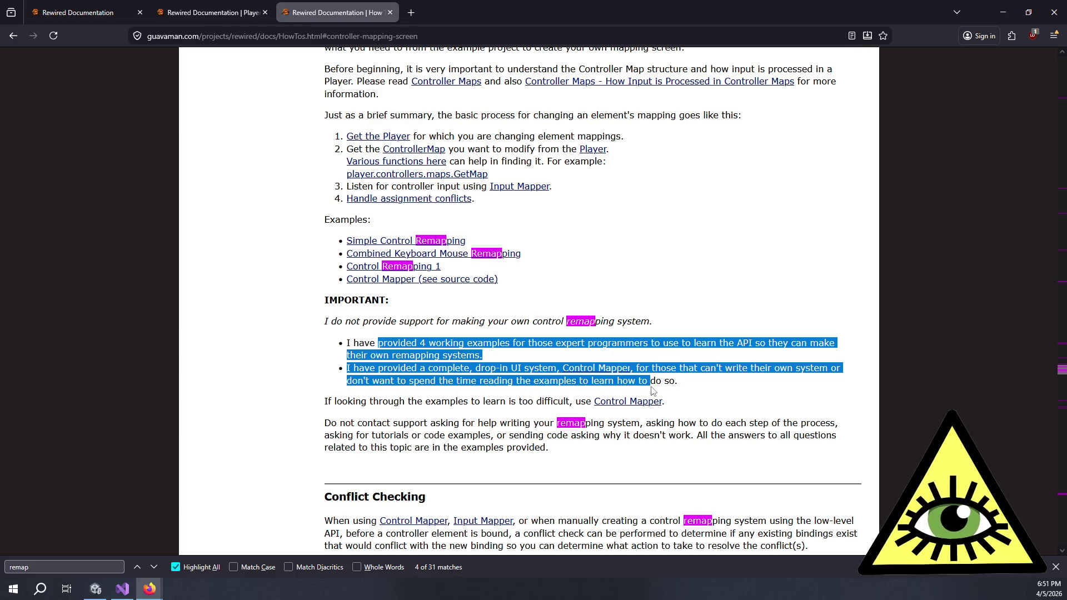
{"action": "left_click", "coordinate": [573, 380]}
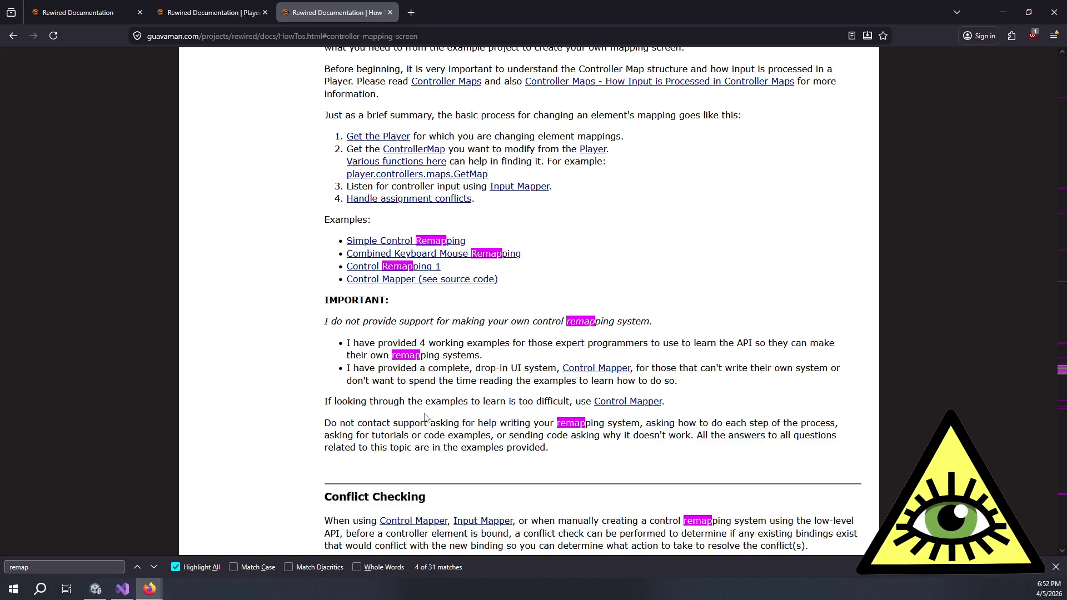
Open Simple Control Remapping, Combined Keyboard Mouse Remapping, Control Remapping 1 and Control Mapper source in background tabs.
{"action": "middle_click", "coordinate": [403, 242]}
{"action": "middle_click", "coordinate": [411, 254]}
{"action": "middle_click", "coordinate": [392, 267]}
{"action": "middle_click", "coordinate": [394, 279]}
{"action": "left_click", "coordinate": [475, 12]}
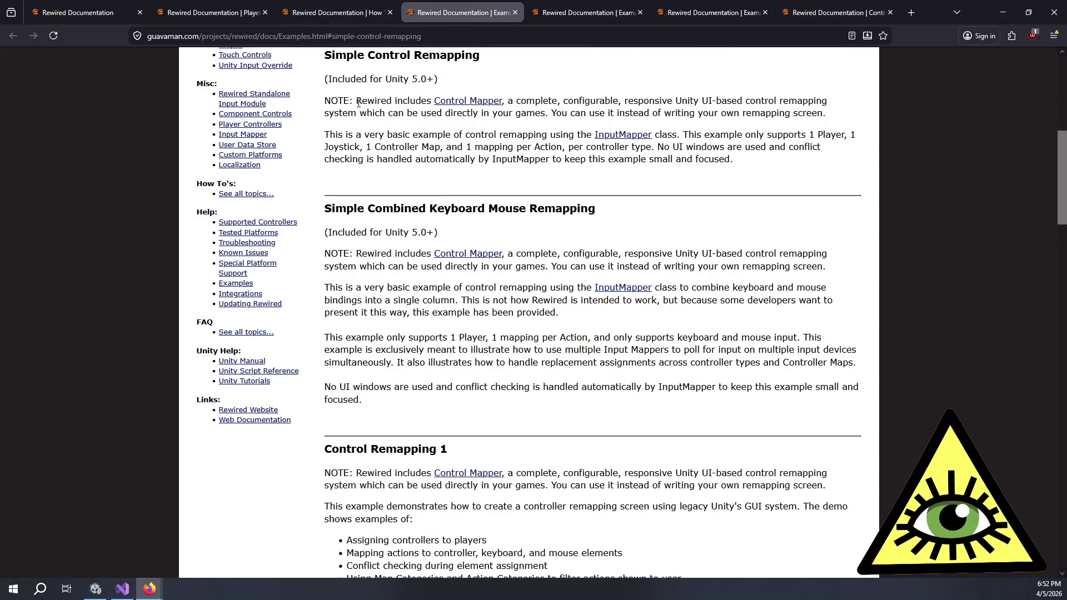
On the Examples page, open the InputMapper class link in a new tab.
{"action": "mouse_move", "coordinate": [342, 135]}
{"action": "left_mouse_down"}
{"action": "mouse_move", "coordinate": [783, 147]}
{"action": "mouse_move", "coordinate": [646, 184]}
{"action": "left_mouse_up"}
{"action": "left_click", "coordinate": [562, 8]}
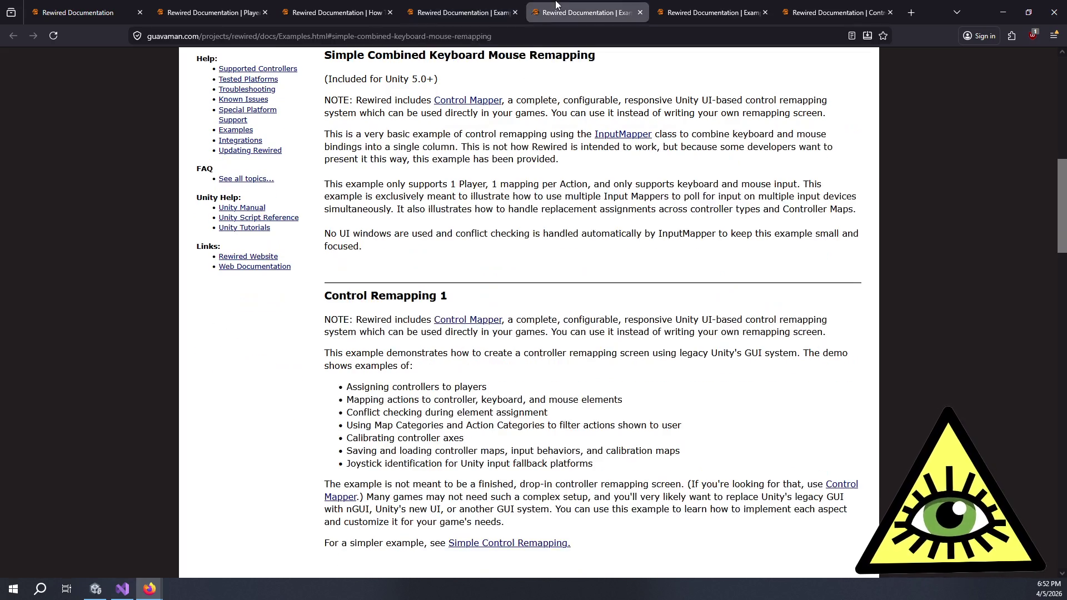
{"action": "left_click_drag", "start_coordinate": [374, 102], "coordinate": [657, 111]}
{"action": "left_click", "coordinate": [658, 110]}
{"action": "left_click_drag", "start_coordinate": [377, 137], "coordinate": [533, 160]}
{"action": "left_click", "coordinate": [531, 160]}
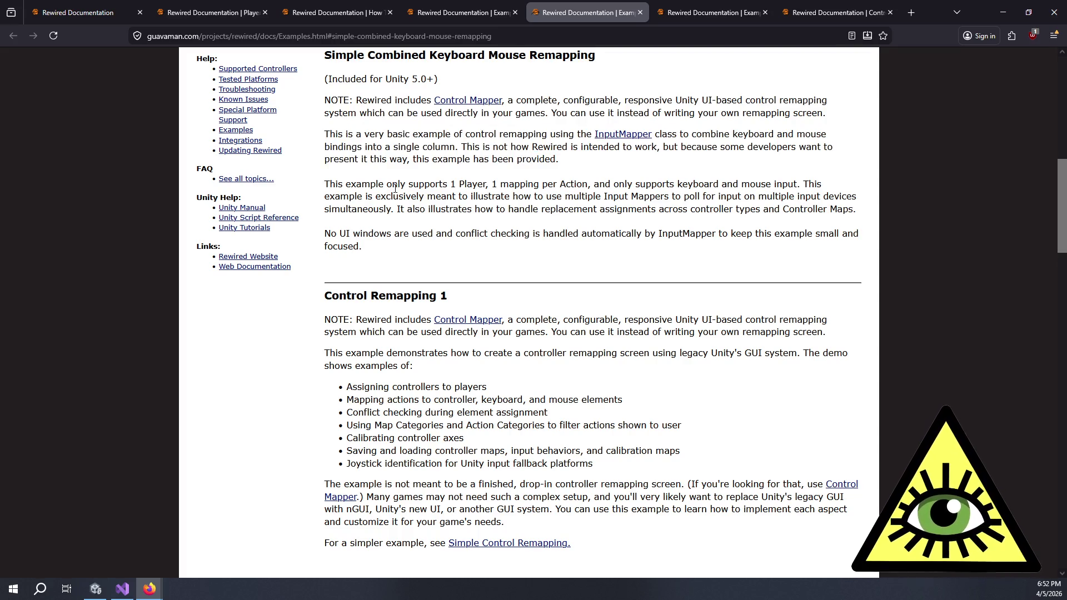
{"action": "middle_click", "coordinate": [621, 138]}
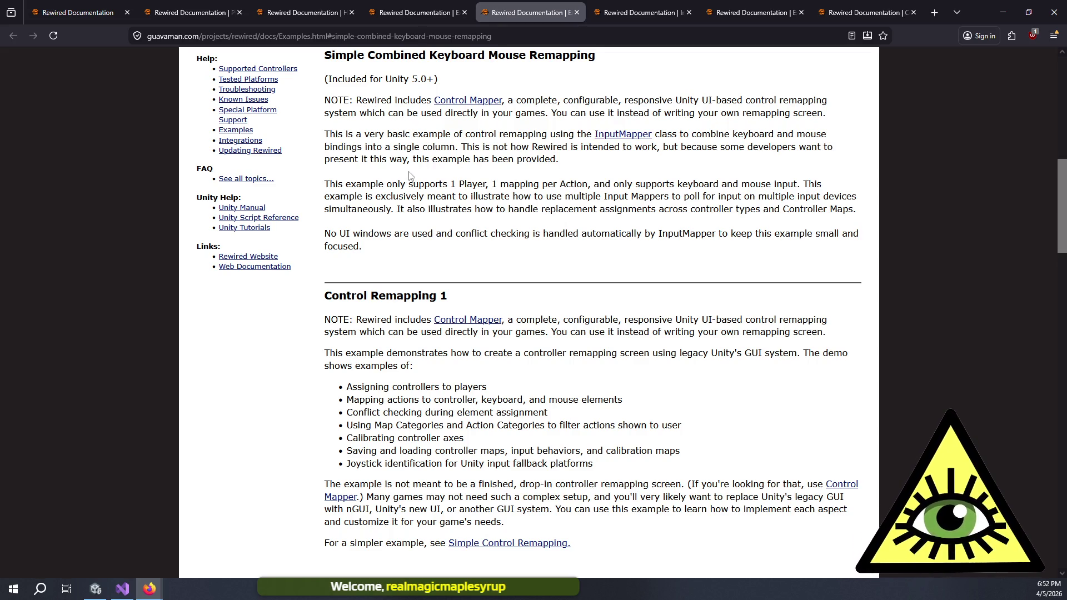
Read the example's limitations and demo description, then close the Examples tab.
{"action": "mouse_move", "coordinate": [384, 184]}
{"action": "left_mouse_down"}
{"action": "mouse_move", "coordinate": [537, 227]}
{"action": "mouse_move", "coordinate": [548, 214]}
{"action": "left_mouse_up"}
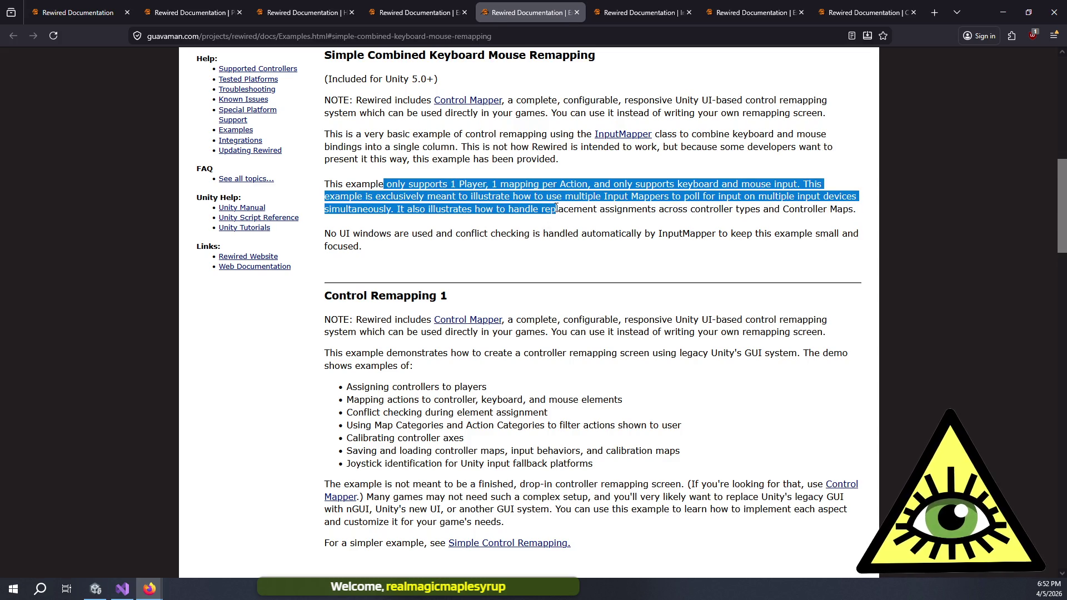
{"action": "left_click", "coordinate": [540, 226]}
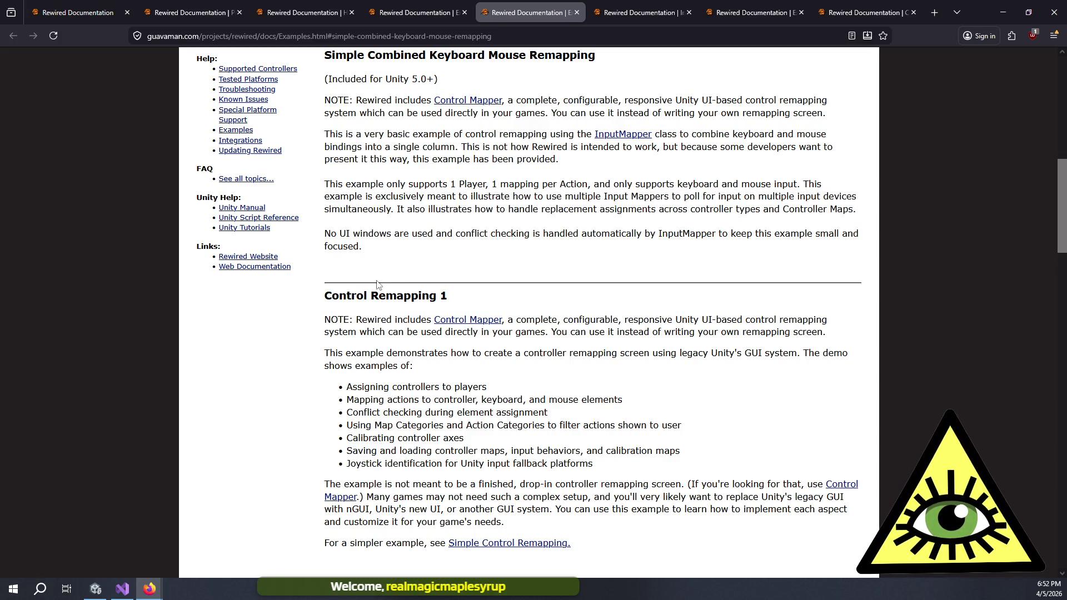
{"action": "scroll", "coordinate": [390, 322], "scroll_direction": "down", "scroll_amount": 3}
{"action": "mouse_move", "coordinate": [351, 240]}
{"action": "left_mouse_down"}
{"action": "mouse_move", "coordinate": [525, 286]}
{"action": "mouse_move", "coordinate": [533, 275]}
{"action": "mouse_move", "coordinate": [579, 286]}
{"action": "mouse_move", "coordinate": [651, 360]}
{"action": "mouse_move", "coordinate": [592, 240]}
{"action": "mouse_move", "coordinate": [687, 349]}
{"action": "left_mouse_up"}
{"action": "left_click", "coordinate": [594, 236]}
{"action": "left_click", "coordinate": [686, 349]}
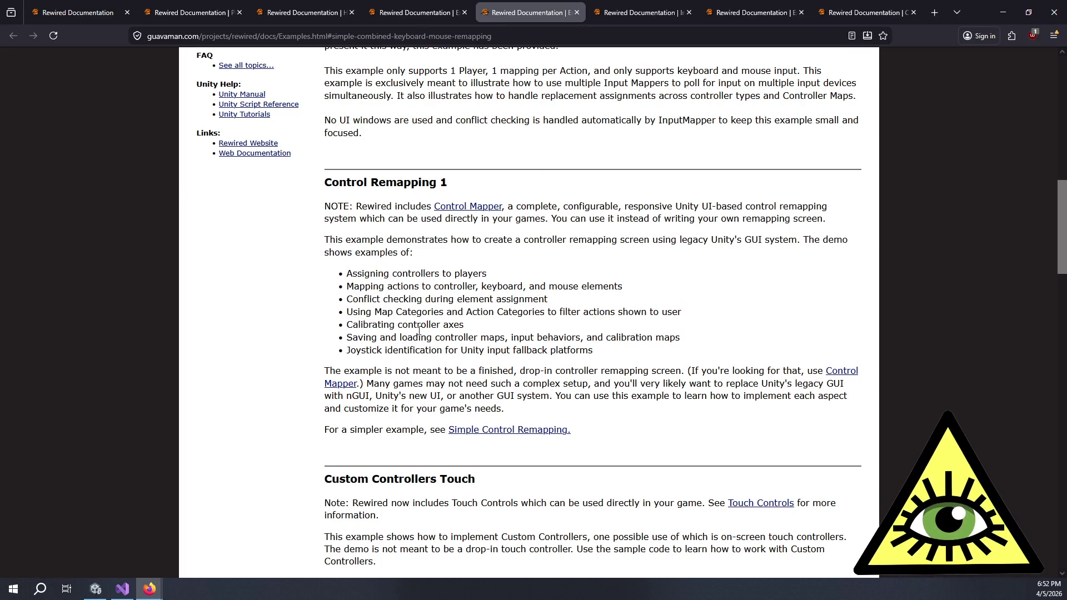
{"action": "scroll", "coordinate": [390, 267], "scroll_direction": "down", "scroll_amount": 1}
{"action": "scroll", "coordinate": [665, 161], "scroll_direction": "down", "scroll_amount": 2}
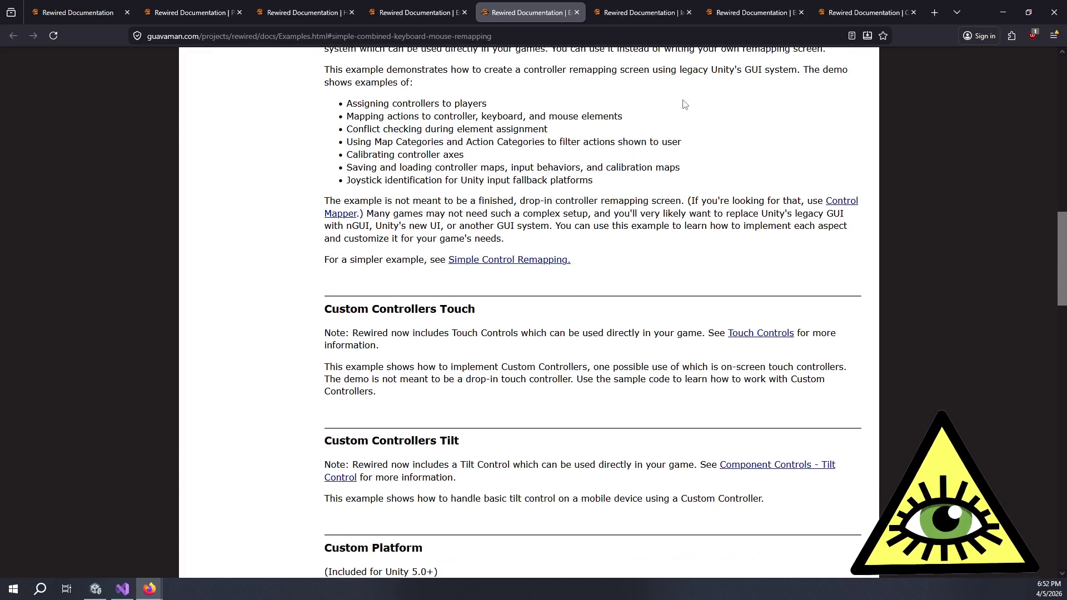
{"action": "left_click", "coordinate": [577, 12]}
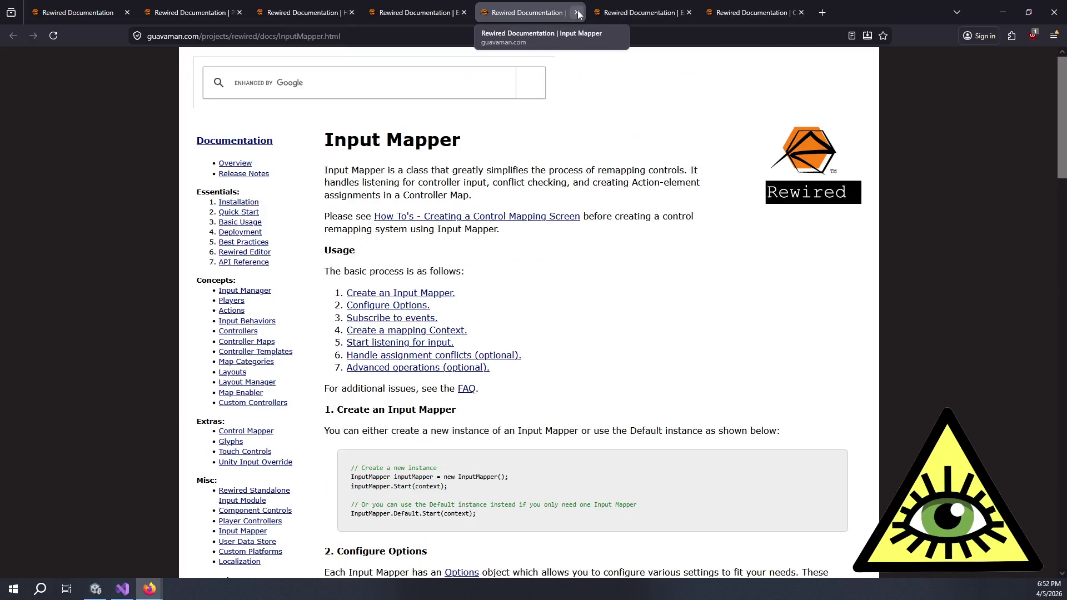
{"action": "mouse_move", "coordinate": [351, 170]}
{"action": "left_mouse_down"}
{"action": "mouse_move", "coordinate": [444, 198]}
{"action": "mouse_move", "coordinate": [431, 199]}
{"action": "left_mouse_up"}
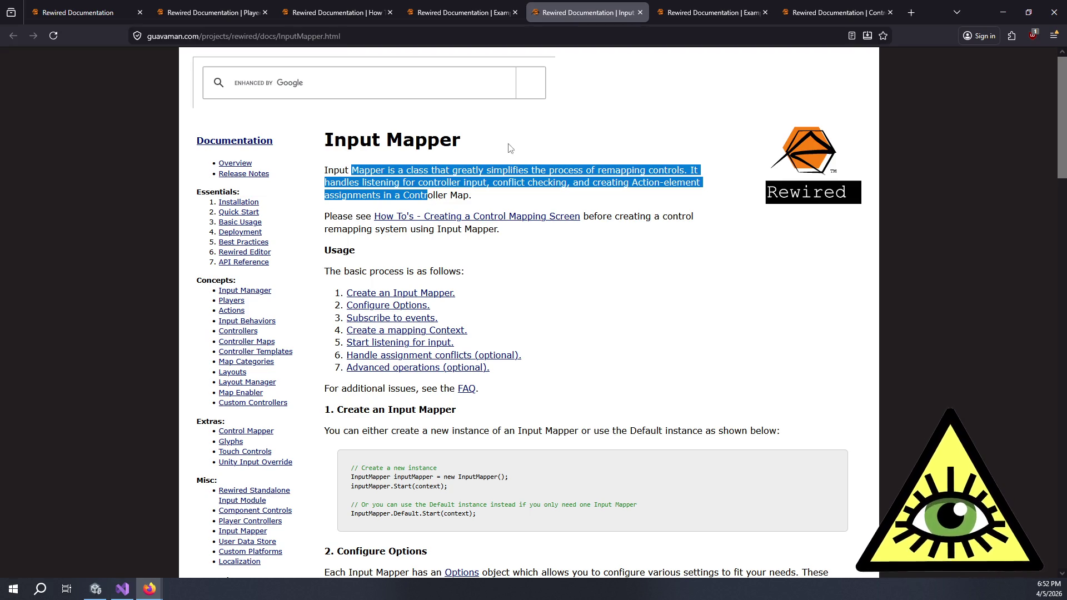
{"action": "left_click", "coordinate": [528, 200]}
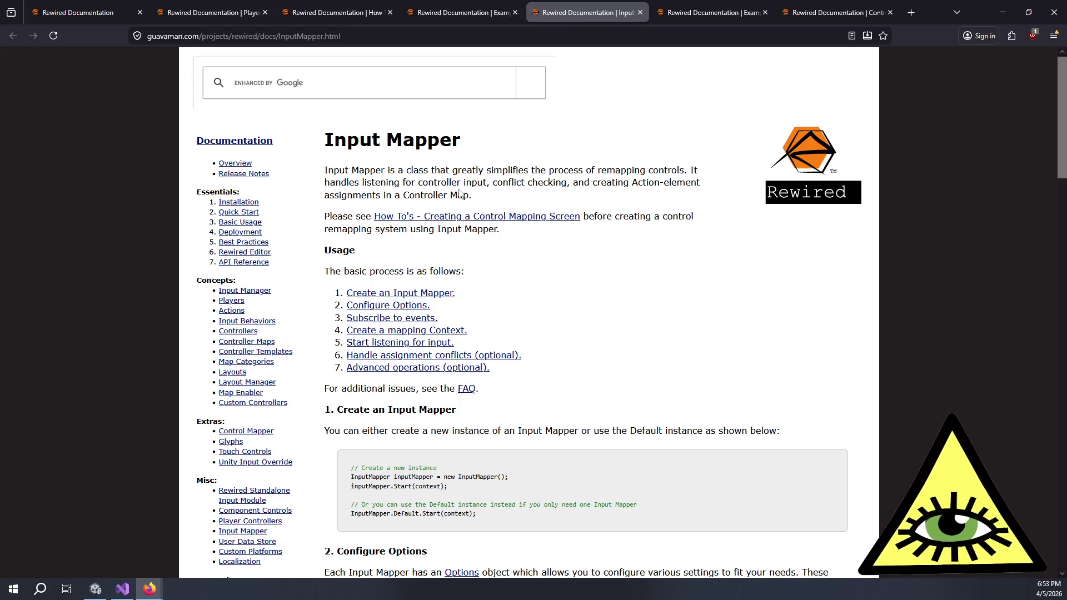
{"action": "scroll", "coordinate": [459, 192], "scroll_direction": "down", "scroll_amount": 3}
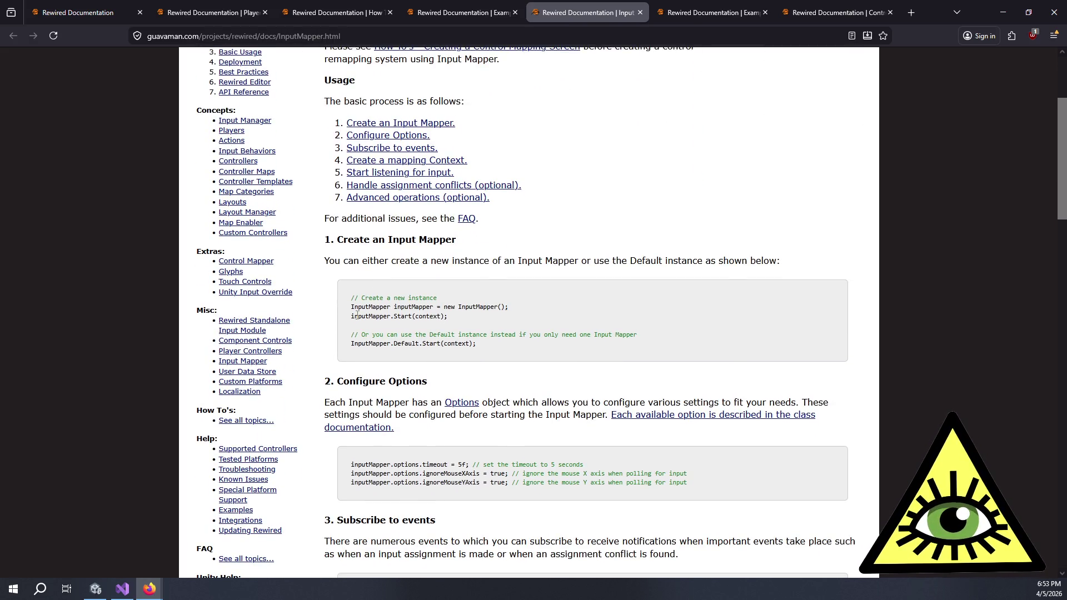
{"action": "mouse_move", "coordinate": [380, 304]}
{"action": "left_mouse_down"}
{"action": "mouse_move", "coordinate": [439, 316]}
{"action": "mouse_move", "coordinate": [456, 344]}
{"action": "mouse_move", "coordinate": [470, 344]}
{"action": "mouse_move", "coordinate": [465, 289]}
{"action": "left_mouse_up"}
{"action": "left_click", "coordinate": [471, 343]}
{"action": "left_click", "coordinate": [467, 284]}
{"action": "scroll", "coordinate": [475, 295], "scroll_direction": "down", "scroll_amount": 6}
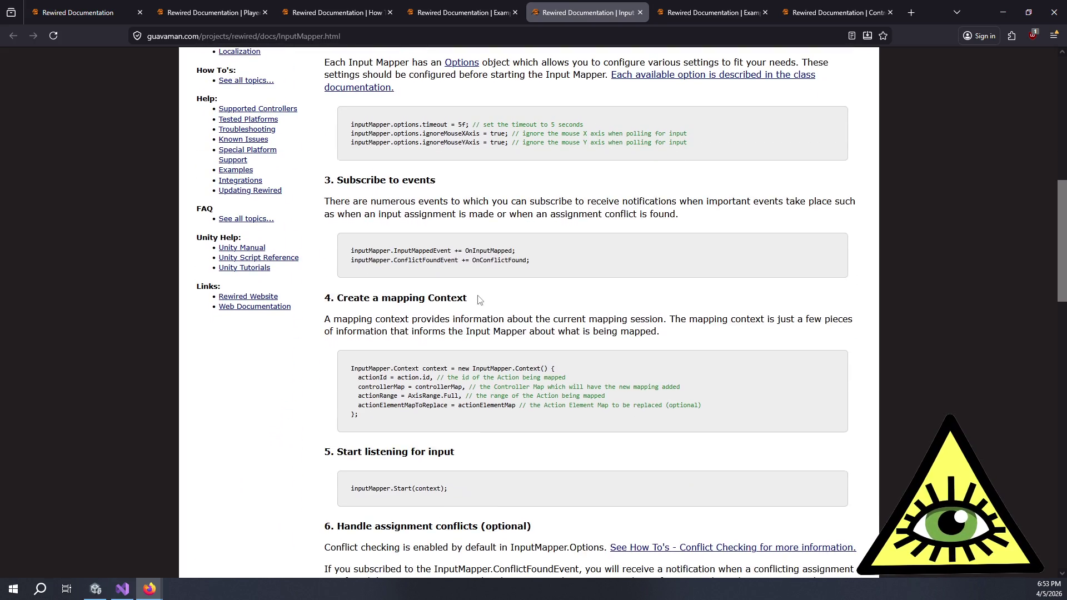
{"action": "mouse_move", "coordinate": [365, 309]}
{"action": "left_mouse_down"}
{"action": "mouse_move", "coordinate": [373, 321]}
{"action": "mouse_move", "coordinate": [503, 330]}
{"action": "left_mouse_up"}
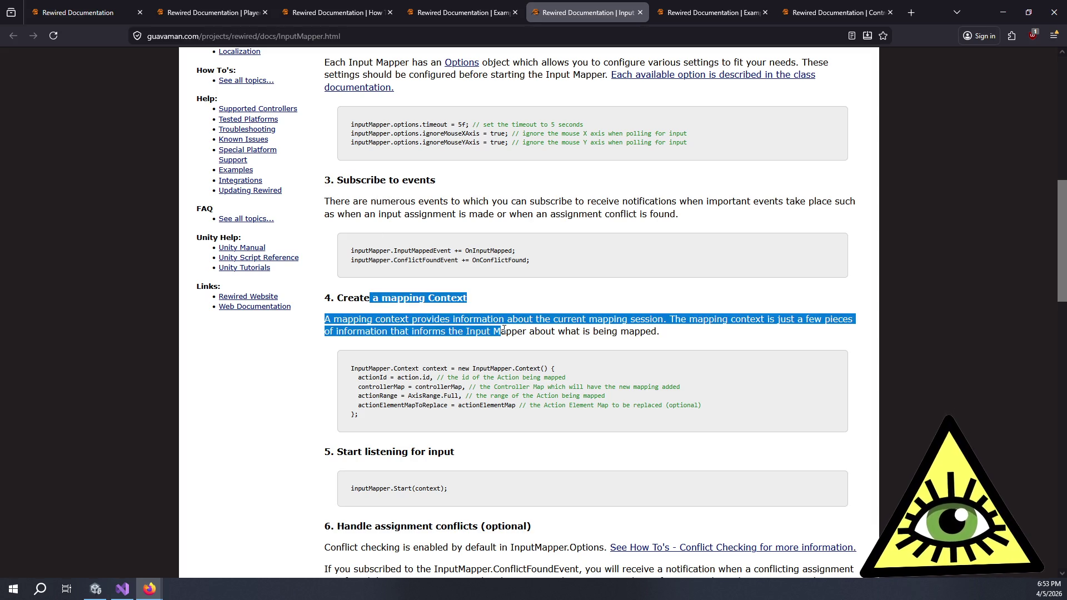
{"action": "scroll", "coordinate": [503, 329], "scroll_direction": "down", "scroll_amount": 4}
{"action": "left_click_drag", "start_coordinate": [363, 225], "coordinate": [453, 228]}
{"action": "mouse_move", "coordinate": [421, 304]}
{"action": "left_mouse_down"}
{"action": "mouse_move", "coordinate": [490, 322]}
{"action": "mouse_move", "coordinate": [544, 356]}
{"action": "left_mouse_up"}
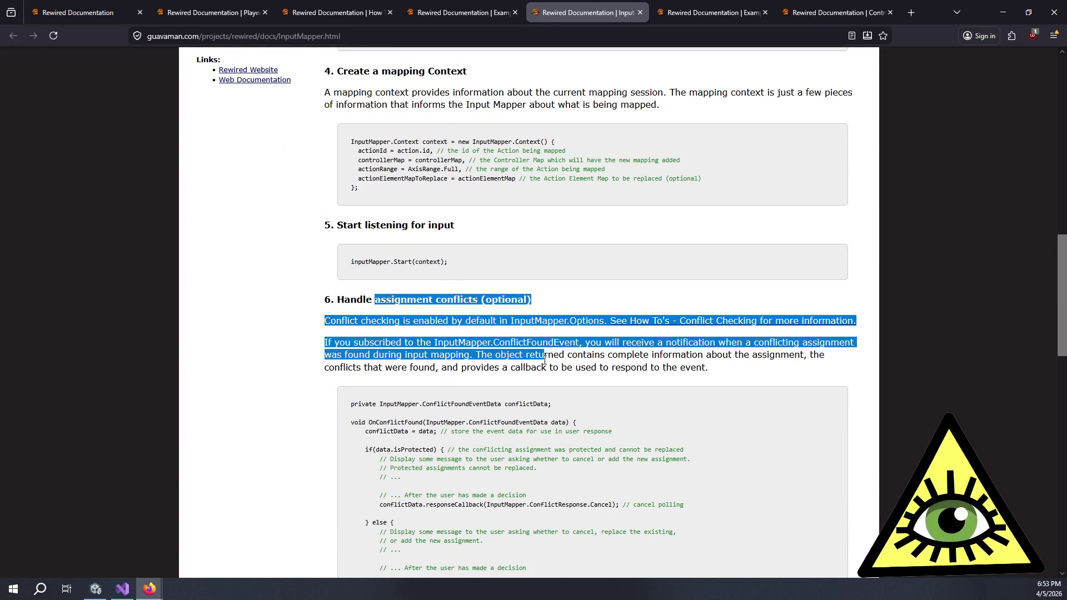
{"action": "scroll", "coordinate": [545, 368], "scroll_direction": "down", "scroll_amount": 5}
{"action": "scroll", "coordinate": [544, 368], "scroll_direction": "down", "scroll_amount": 3}
{"action": "left_click_drag", "start_coordinate": [339, 198], "coordinate": [473, 262]}
{"action": "left_click", "coordinate": [509, 266]}
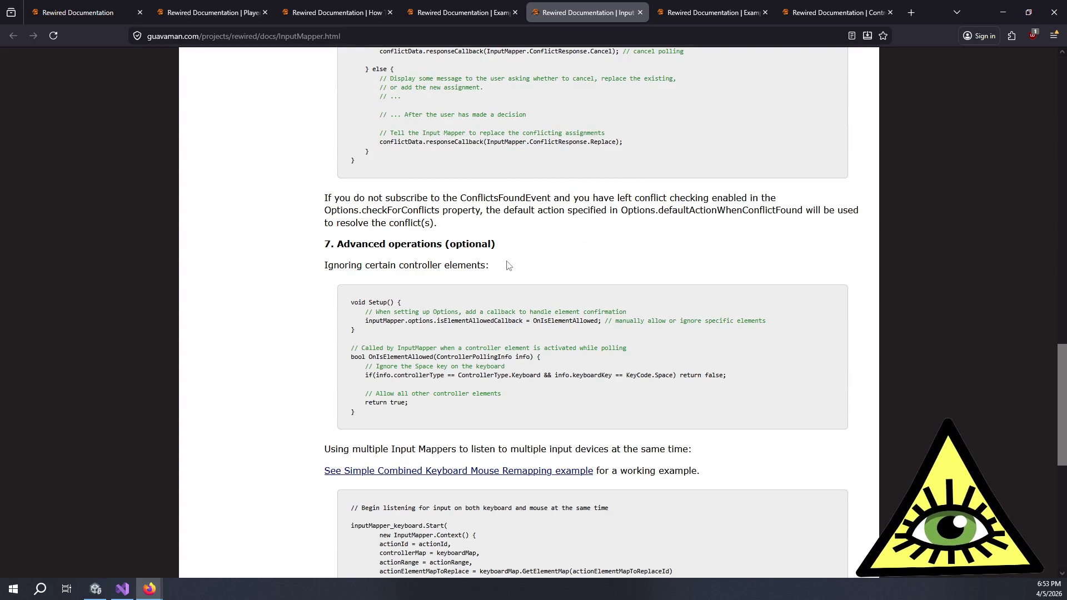
{"action": "scroll", "coordinate": [500, 269], "scroll_direction": "down", "scroll_amount": 7}
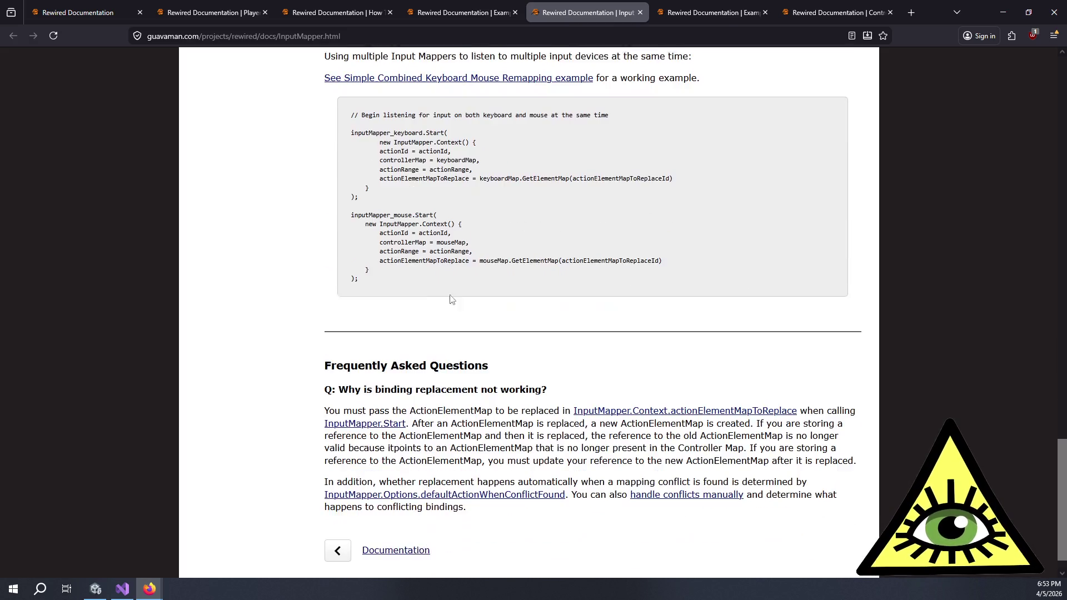
{"action": "scroll", "coordinate": [469, 262], "scroll_direction": "up", "scroll_amount": 20}
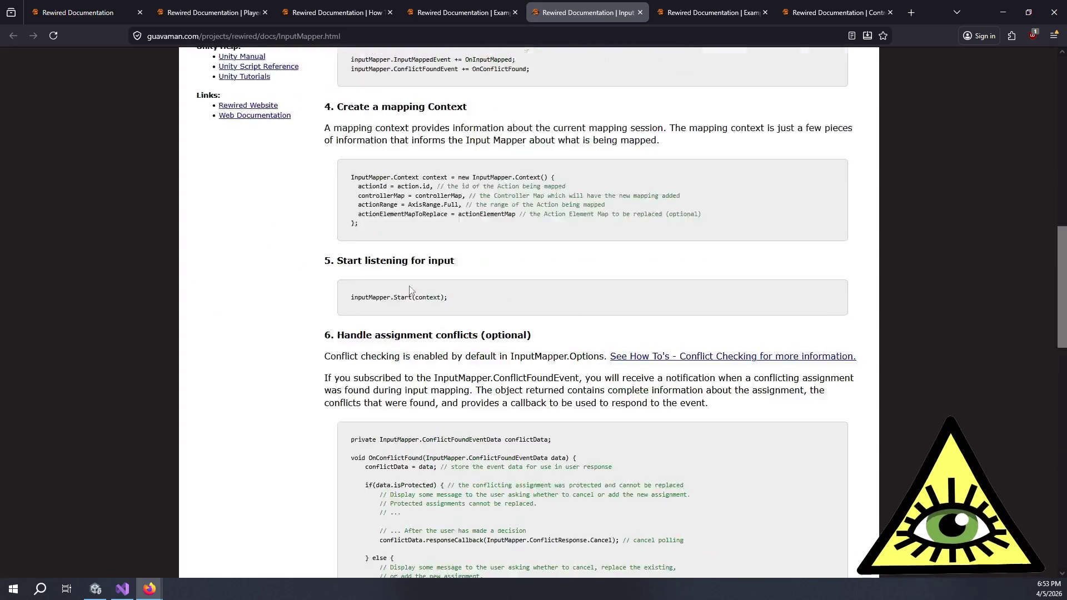
{"action": "scroll", "coordinate": [574, 203], "scroll_direction": "down", "scroll_amount": 2}
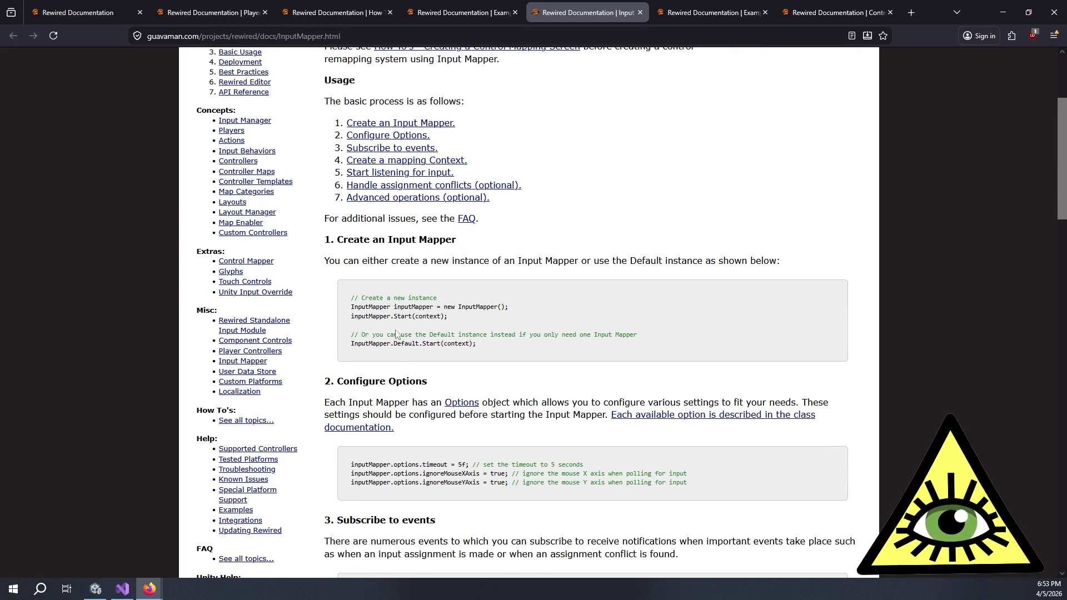
{"action": "left_click", "coordinate": [377, 434]}
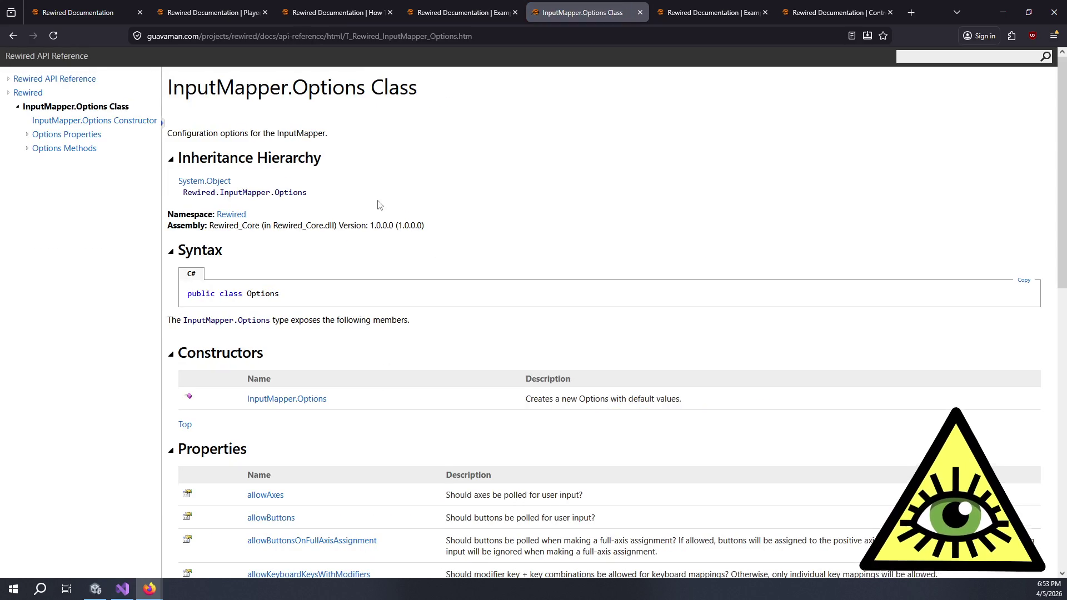
Read the InputMapper.Options Properties table, including allowAxes, allowButtons and isElementAllowedCallback.
{"action": "scroll", "coordinate": [438, 212], "scroll_direction": "down", "scroll_amount": 6}
{"action": "scroll", "coordinate": [451, 170], "scroll_direction": "down", "scroll_amount": 3}
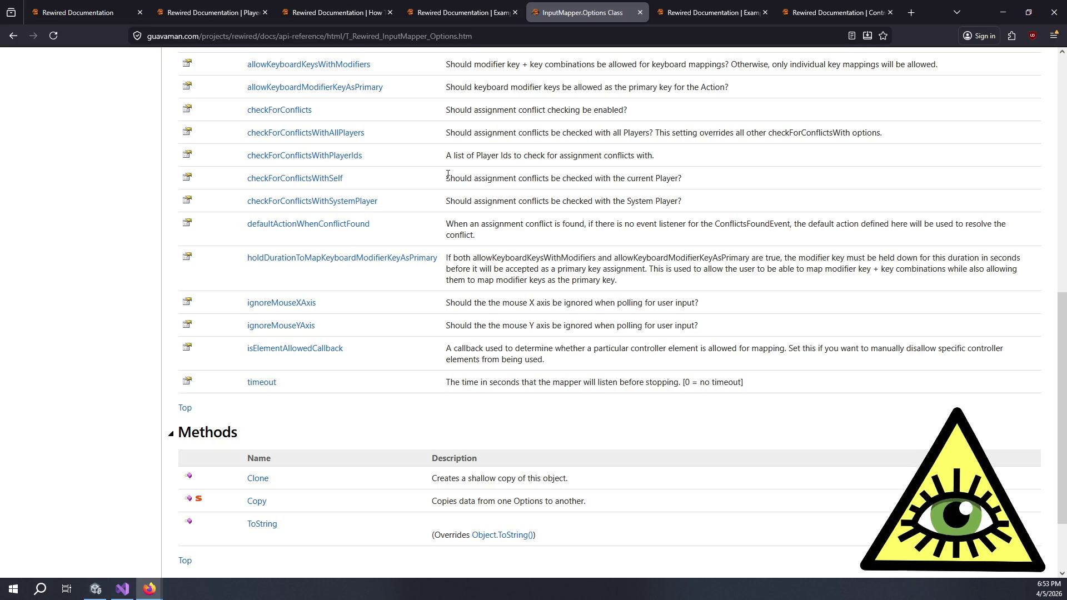
{"action": "scroll", "coordinate": [434, 207], "scroll_direction": "down", "scroll_amount": 1}
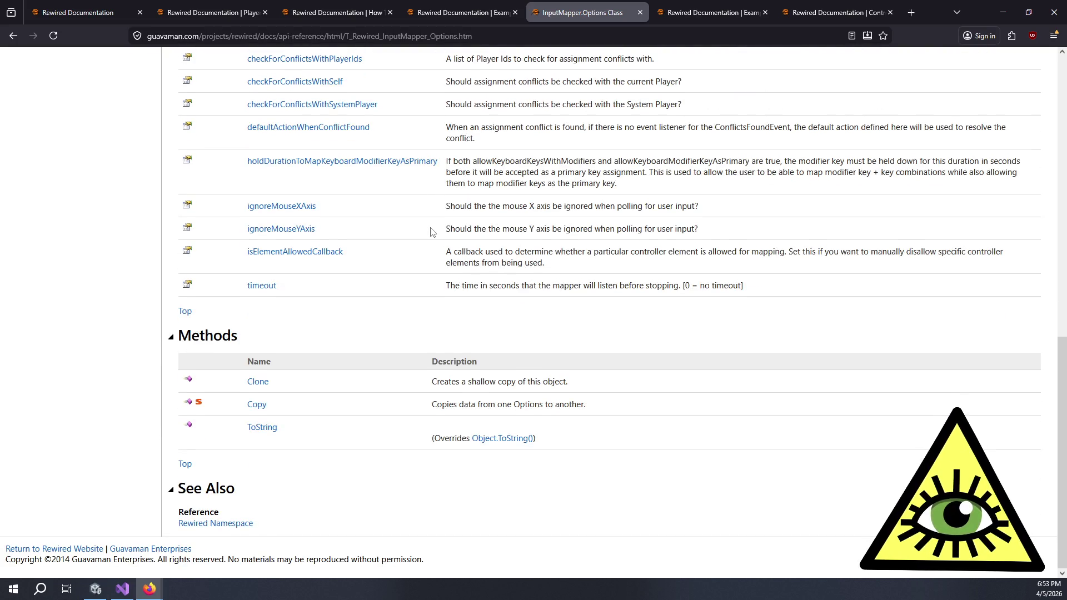
{"action": "scroll", "coordinate": [432, 237], "scroll_direction": "up", "scroll_amount": 3}
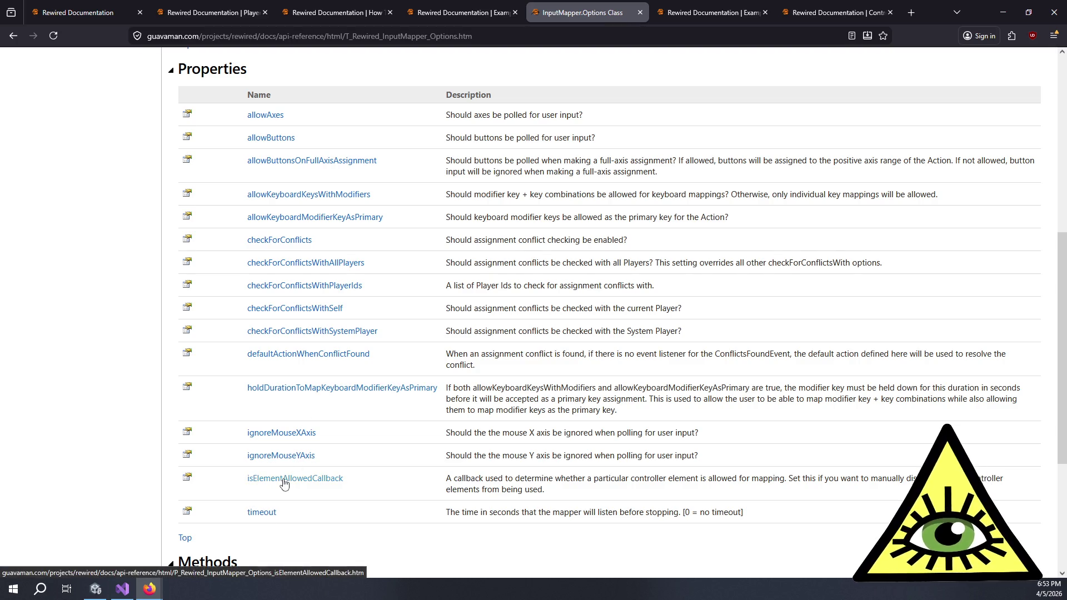
{"action": "mouse_move", "coordinate": [428, 479]}
{"action": "left_mouse_down"}
{"action": "mouse_move", "coordinate": [592, 499]}
{"action": "mouse_move", "coordinate": [427, 485]}
{"action": "left_mouse_up"}
{"action": "left_click", "coordinate": [544, 486]}
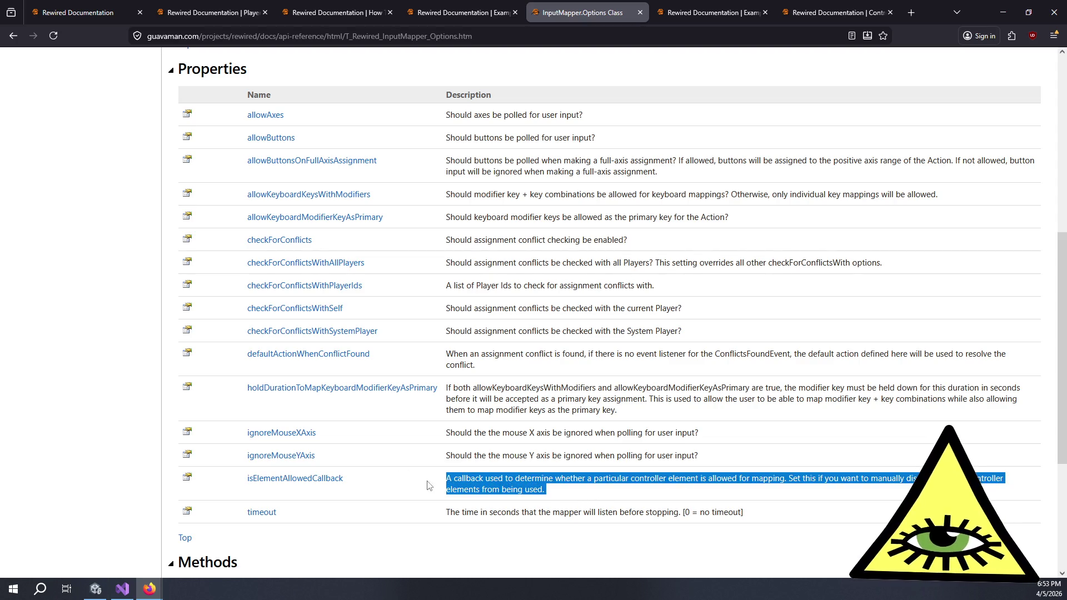
{"action": "left_click", "coordinate": [423, 483]}
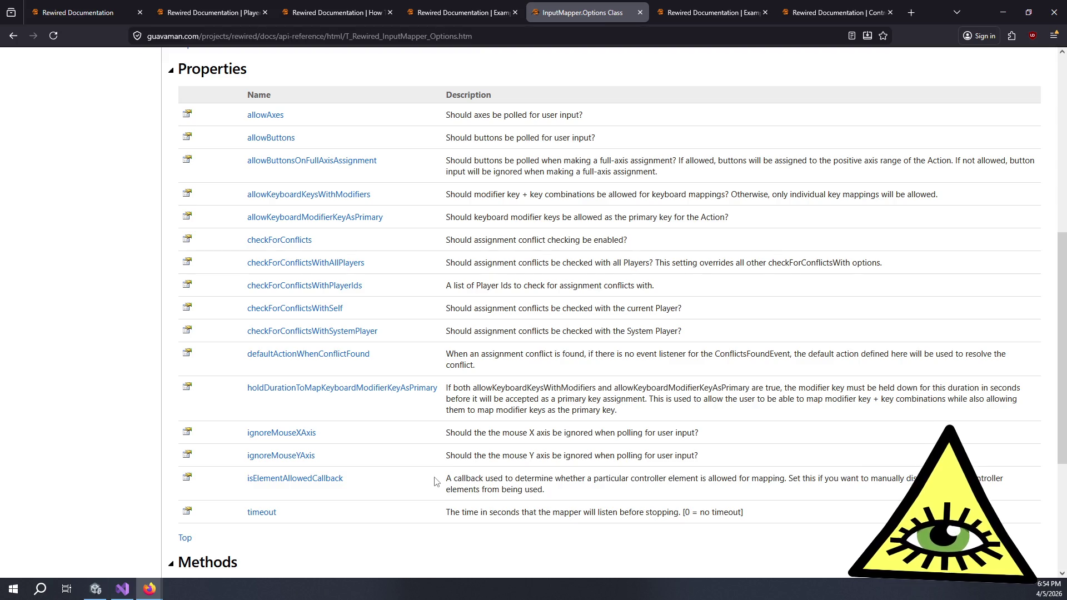
{"action": "mouse_move", "coordinate": [438, 481]}
{"action": "left_mouse_down"}
{"action": "mouse_move", "coordinate": [569, 492]}
{"action": "mouse_move", "coordinate": [434, 487]}
{"action": "left_mouse_up"}
{"action": "left_click", "coordinate": [581, 493]}
{"action": "left_click", "coordinate": [434, 488]}
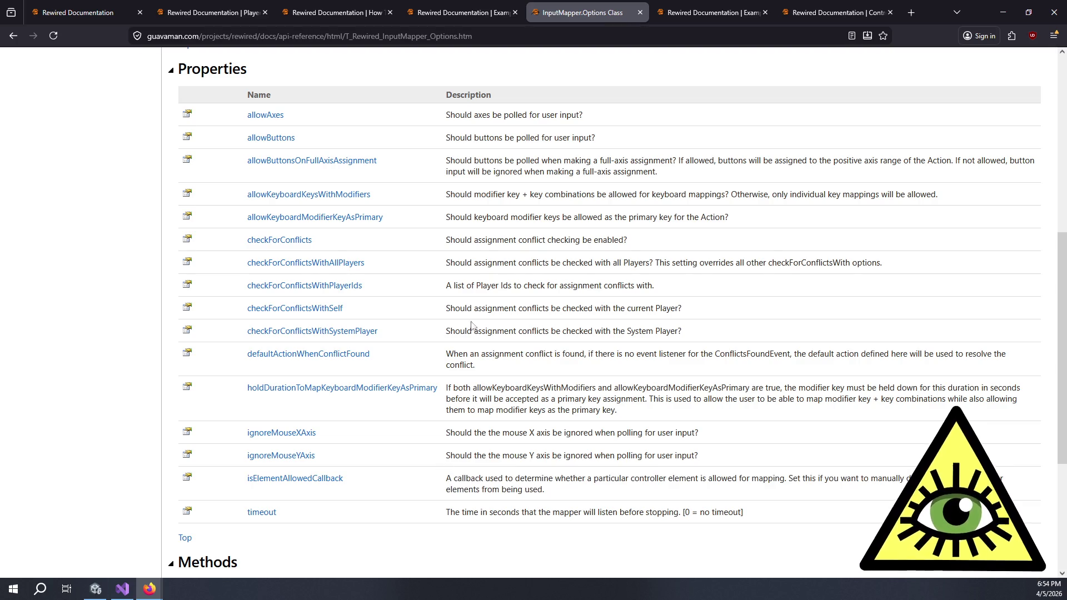
{"action": "mouse_move", "coordinate": [414, 123]}
{"action": "left_mouse_down"}
{"action": "mouse_move", "coordinate": [631, 152]}
{"action": "mouse_move", "coordinate": [597, 137]}
{"action": "mouse_move", "coordinate": [231, 131]}
{"action": "mouse_move", "coordinate": [222, 118]}
{"action": "left_mouse_up"}
{"action": "left_click", "coordinate": [224, 125]}
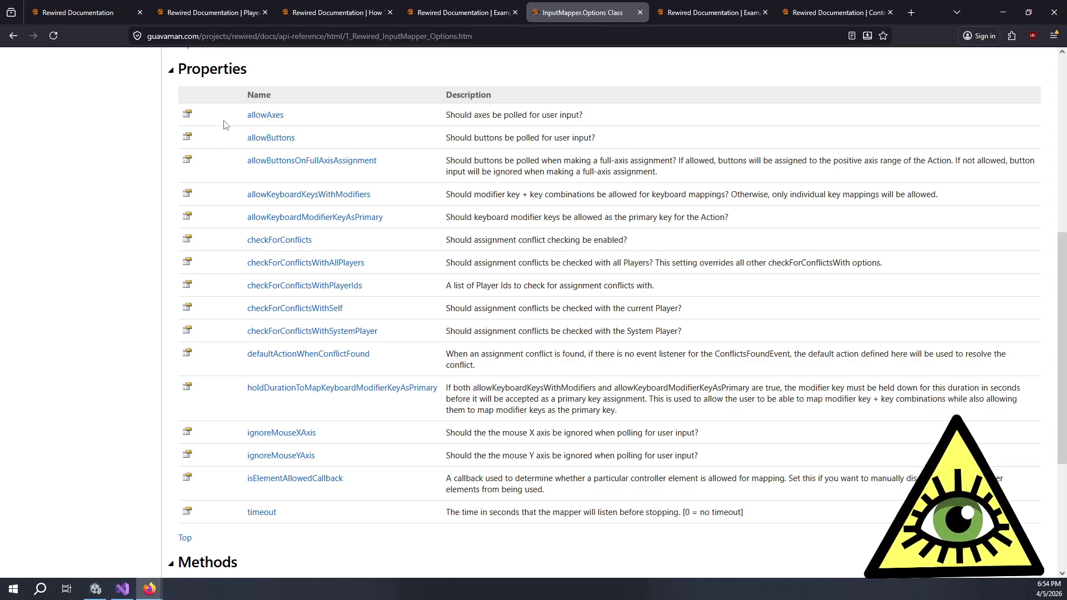
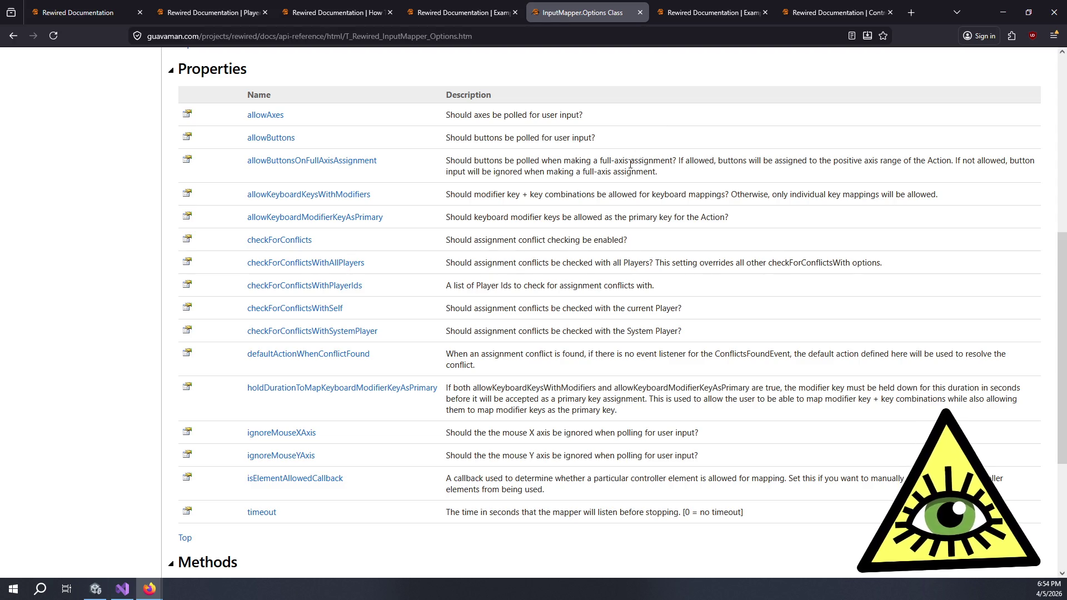
Highlight the Options property descriptions (checkForConflicts, allowAxes, keyboard modifiers) while reading them.
{"action": "triple_click", "coordinate": [487, 241]}
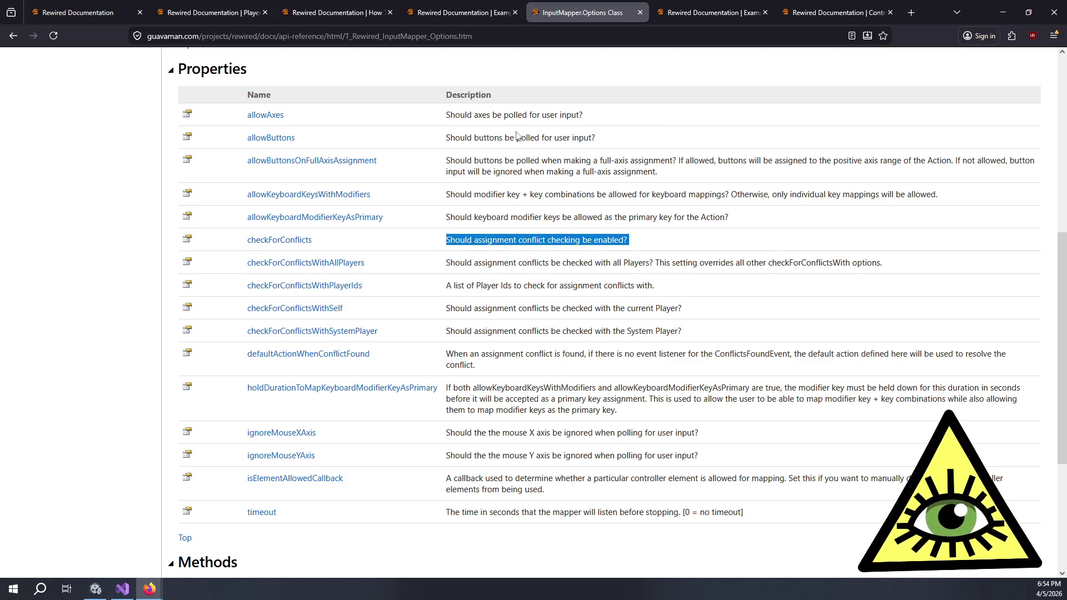
{"action": "mouse_move", "coordinate": [593, 139]}
{"action": "left_mouse_down"}
{"action": "mouse_move", "coordinate": [514, 138]}
{"action": "mouse_move", "coordinate": [449, 112]}
{"action": "mouse_move", "coordinate": [617, 162]}
{"action": "mouse_move", "coordinate": [608, 140]}
{"action": "left_mouse_up"}
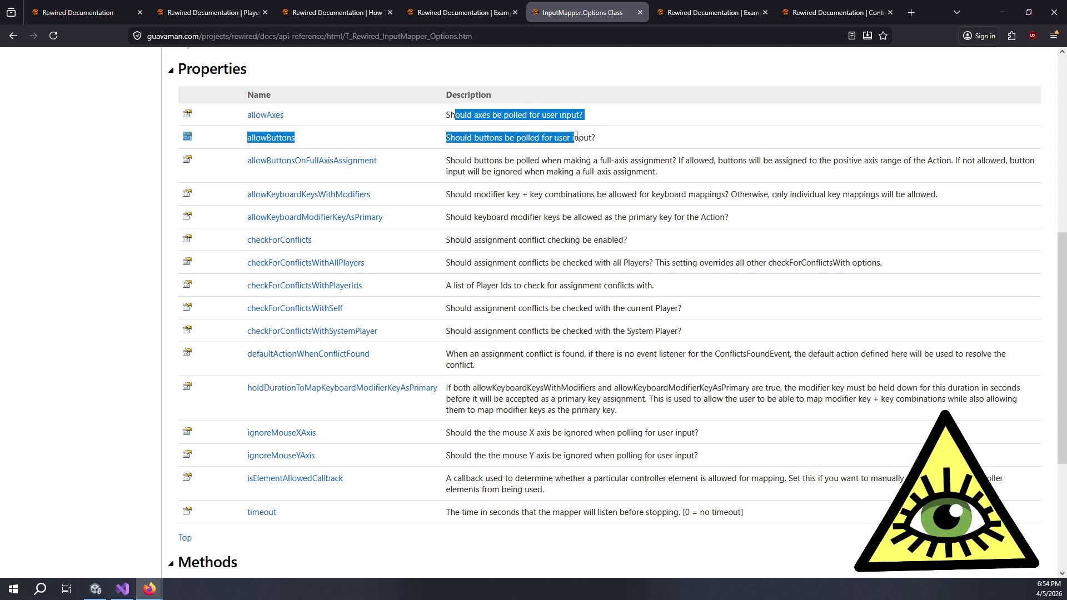
{"action": "left_click", "coordinate": [615, 123]}
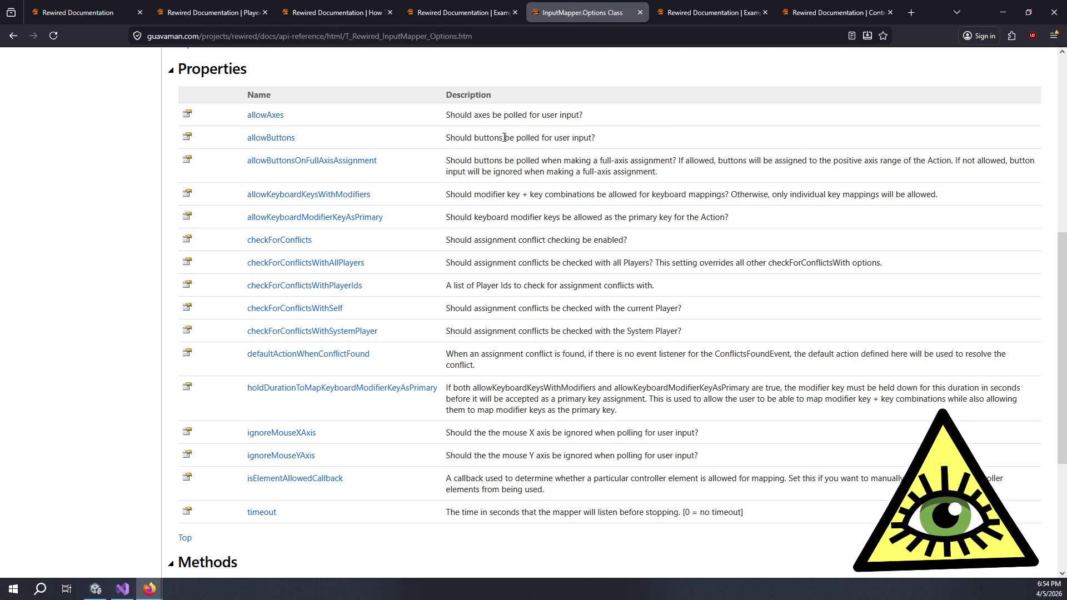
{"action": "mouse_move", "coordinate": [466, 170]}
{"action": "left_mouse_down"}
{"action": "mouse_move", "coordinate": [533, 161]}
{"action": "mouse_move", "coordinate": [634, 172]}
{"action": "mouse_move", "coordinate": [495, 161]}
{"action": "left_mouse_up"}
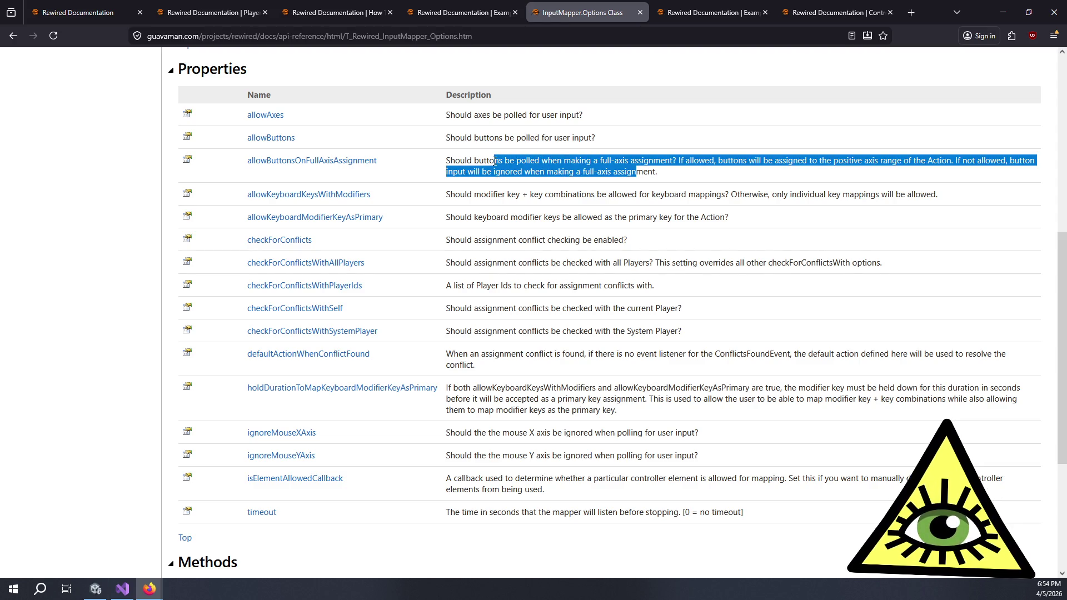
{"action": "left_click_drag", "start_coordinate": [494, 161], "coordinate": [466, 161]}
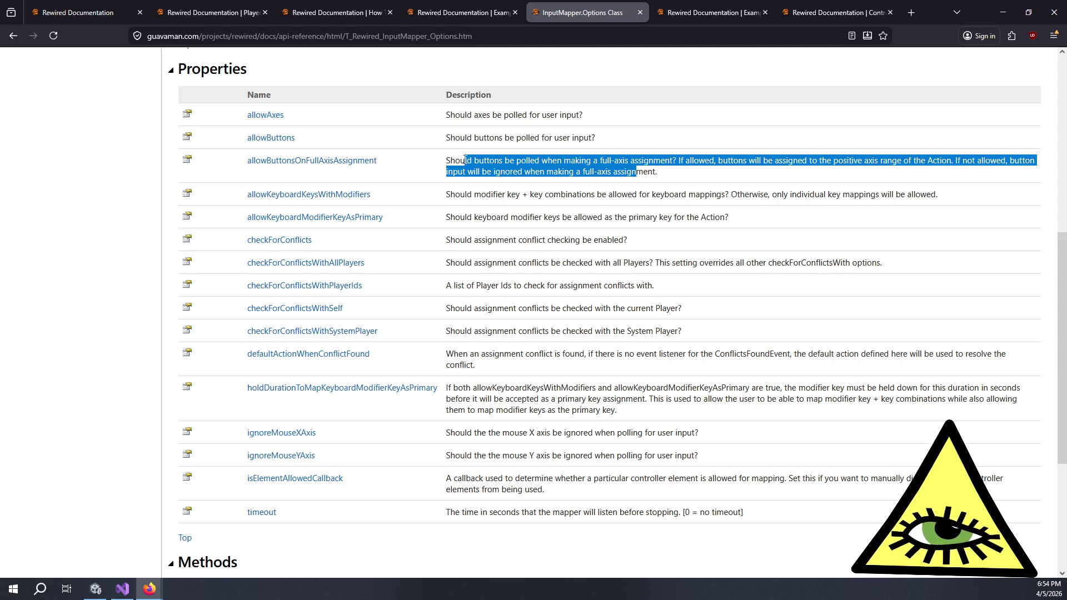
{"action": "left_click", "coordinate": [464, 160]}
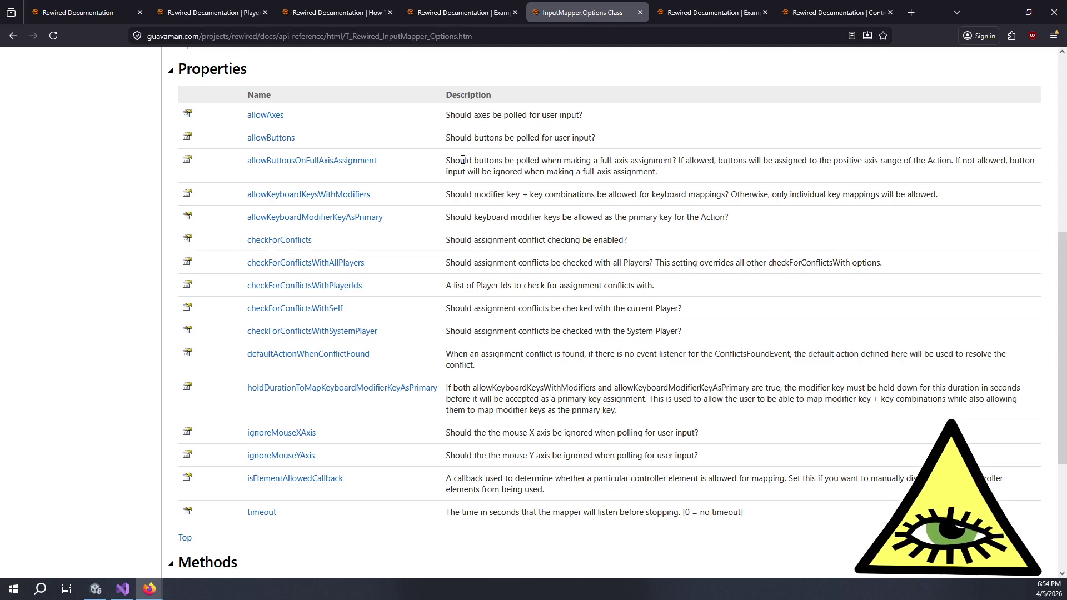
{"action": "mouse_move", "coordinate": [444, 194]}
{"action": "left_mouse_down"}
{"action": "mouse_move", "coordinate": [657, 191]}
{"action": "mouse_move", "coordinate": [841, 210]}
{"action": "mouse_move", "coordinate": [953, 202]}
{"action": "mouse_move", "coordinate": [954, 232]}
{"action": "left_mouse_up"}
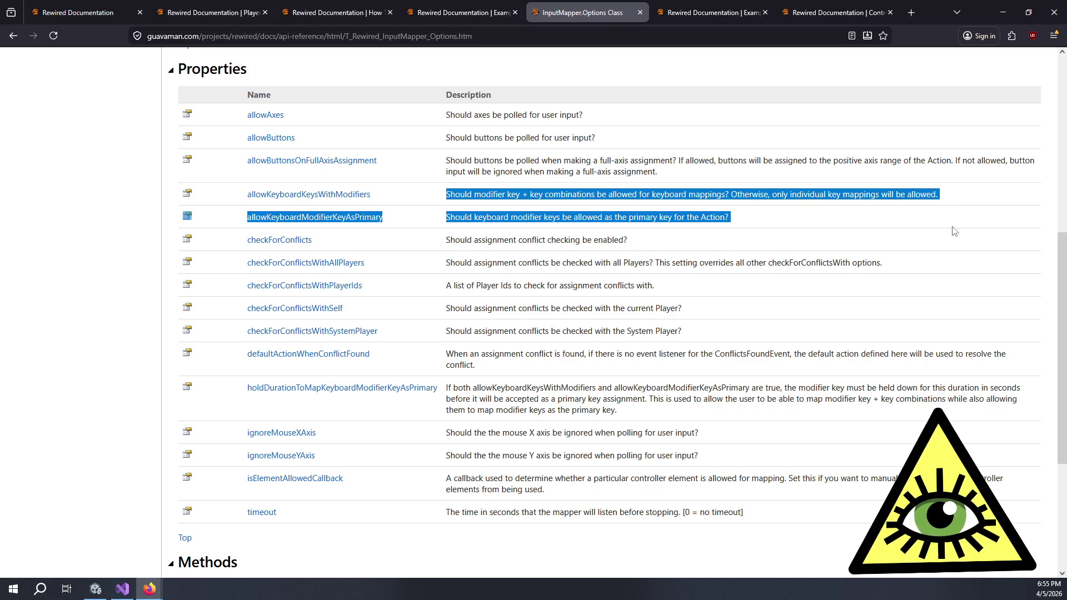
{"action": "left_click", "coordinate": [921, 226]}
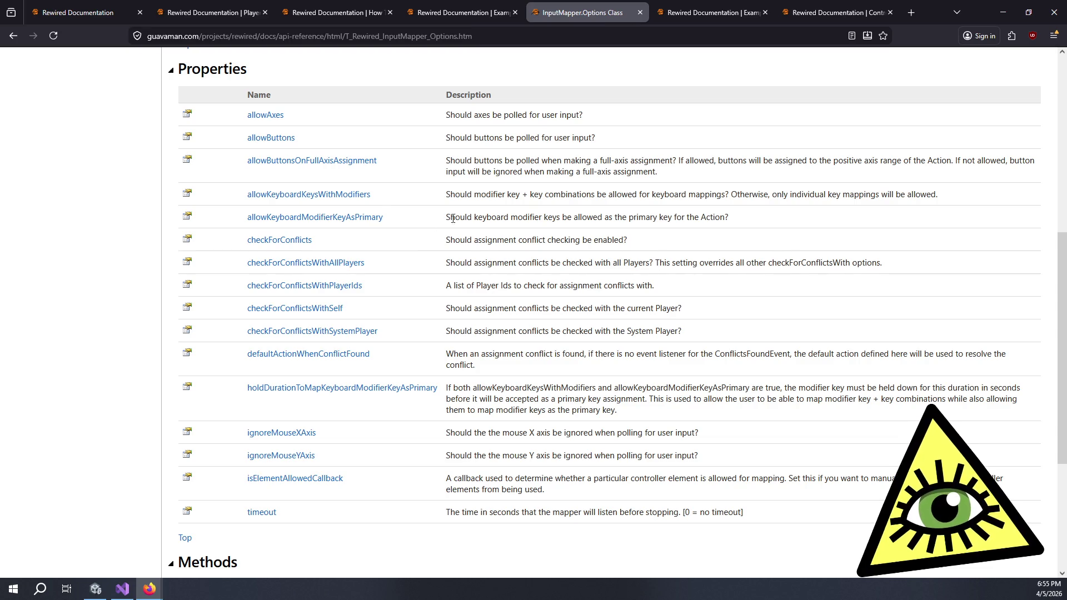
{"action": "left_click_drag", "start_coordinate": [437, 222], "coordinate": [745, 215]}
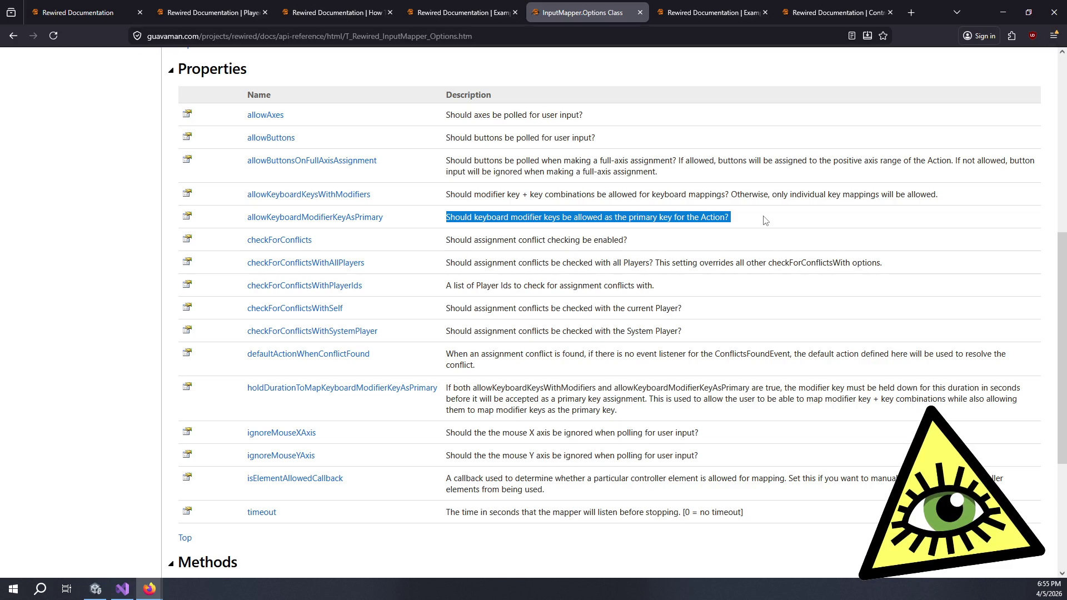
{"action": "left_click", "coordinate": [762, 220]}
Expand Options Properties and Methods, open the InputMapper.Options Constructor page, then close it.
{"action": "scroll", "coordinate": [757, 220], "scroll_direction": "down", "scroll_amount": 4}
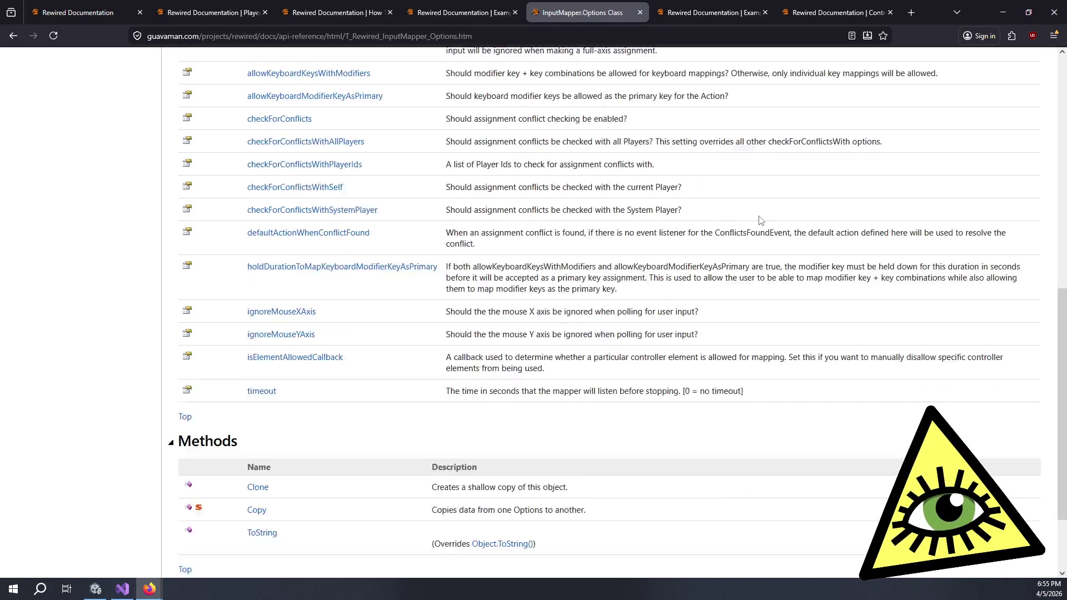
{"action": "scroll", "coordinate": [588, 266], "scroll_direction": "up", "scroll_amount": 7}
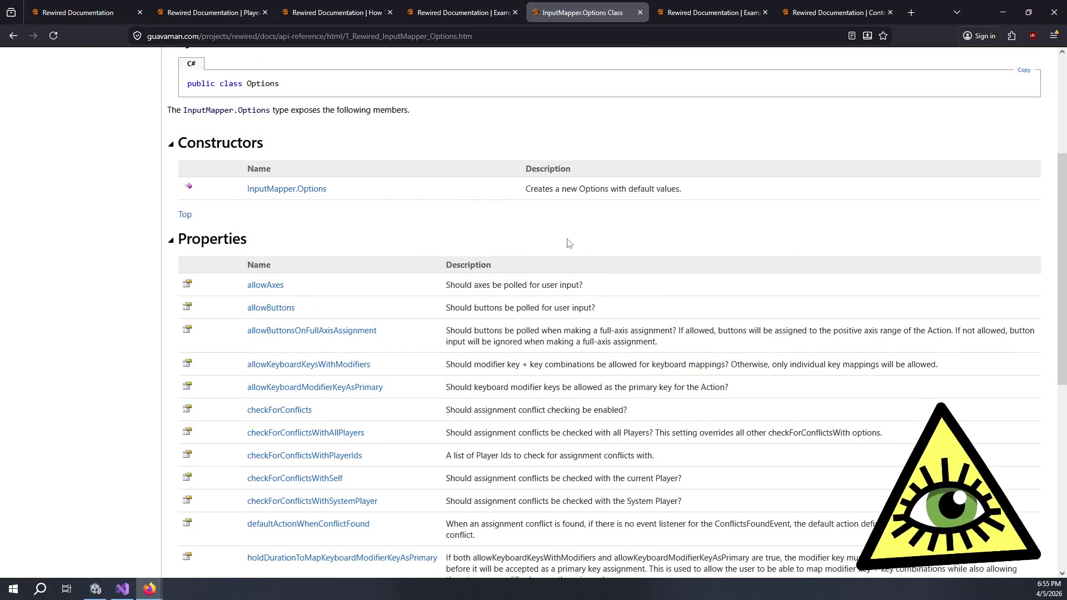
{"action": "scroll", "coordinate": [568, 243], "scroll_direction": "up", "scroll_amount": 4}
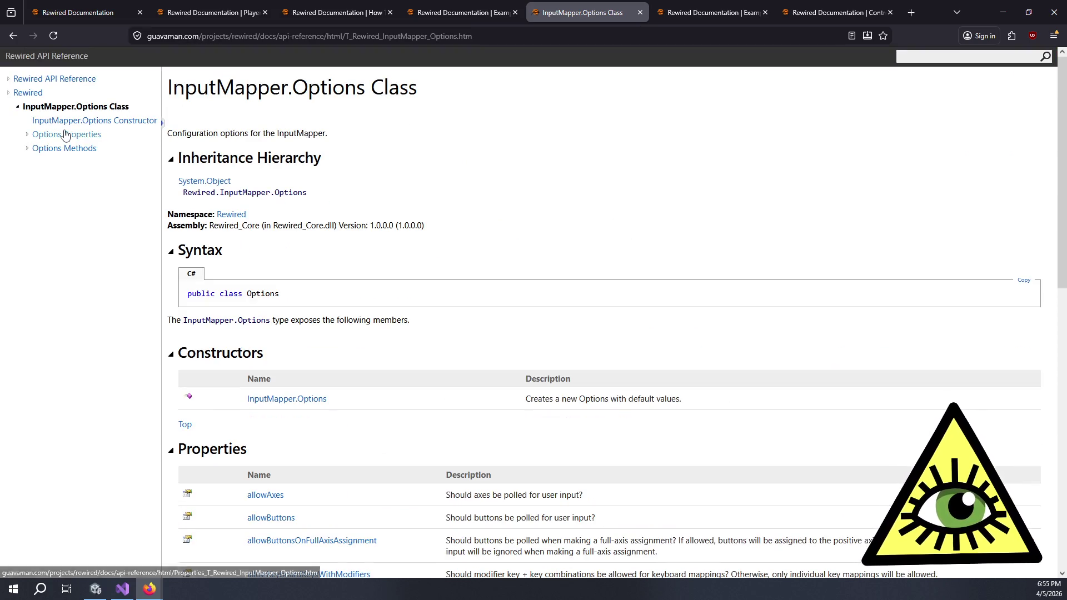
{"action": "left_click", "coordinate": [25, 138]}
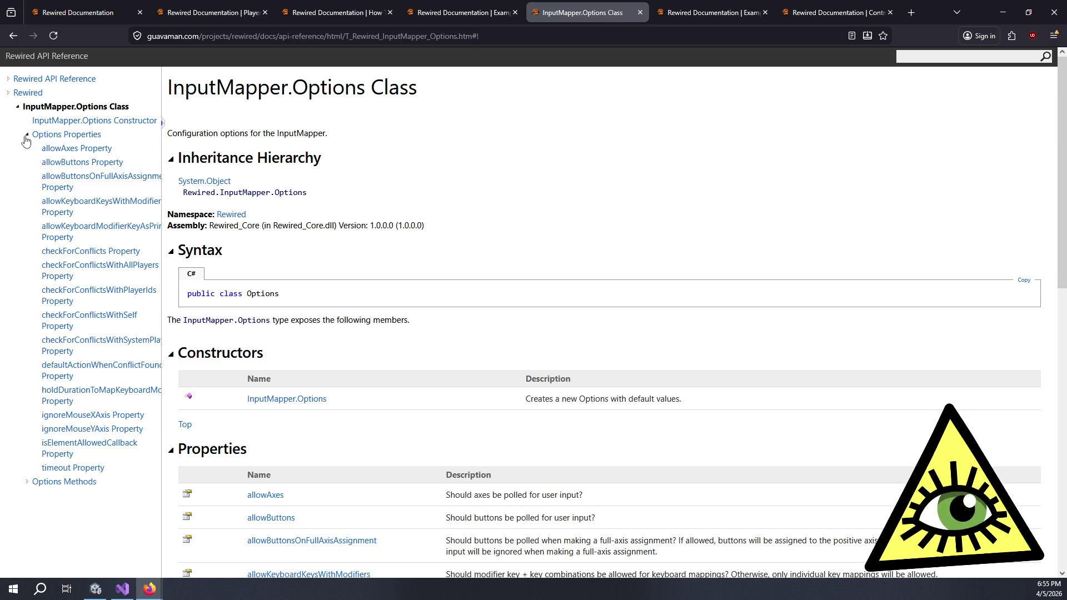
{"action": "left_click", "coordinate": [26, 482]}
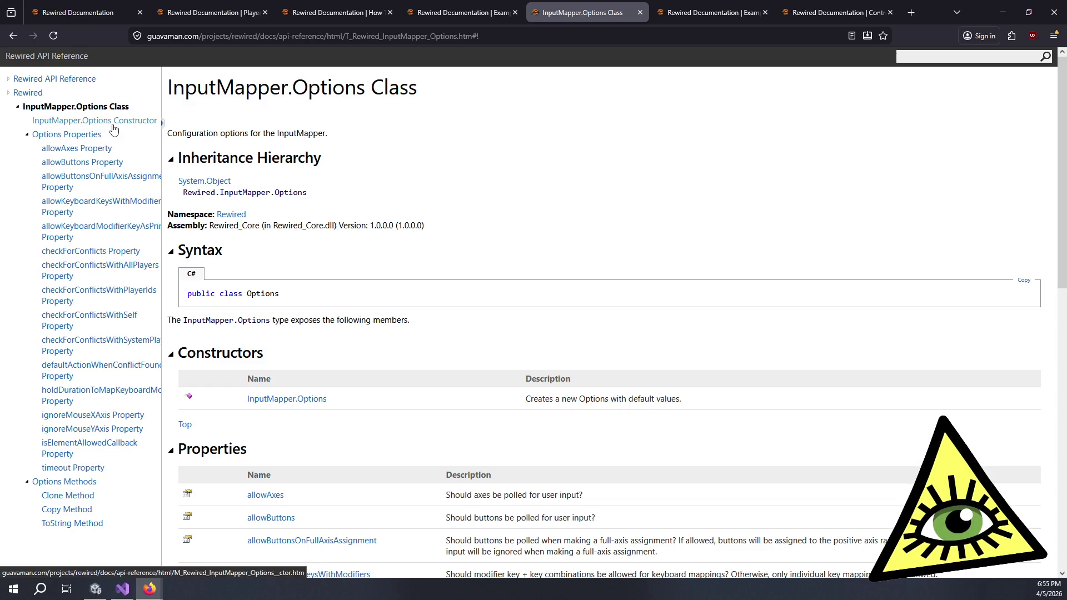
{"action": "left_click", "coordinate": [111, 122]}
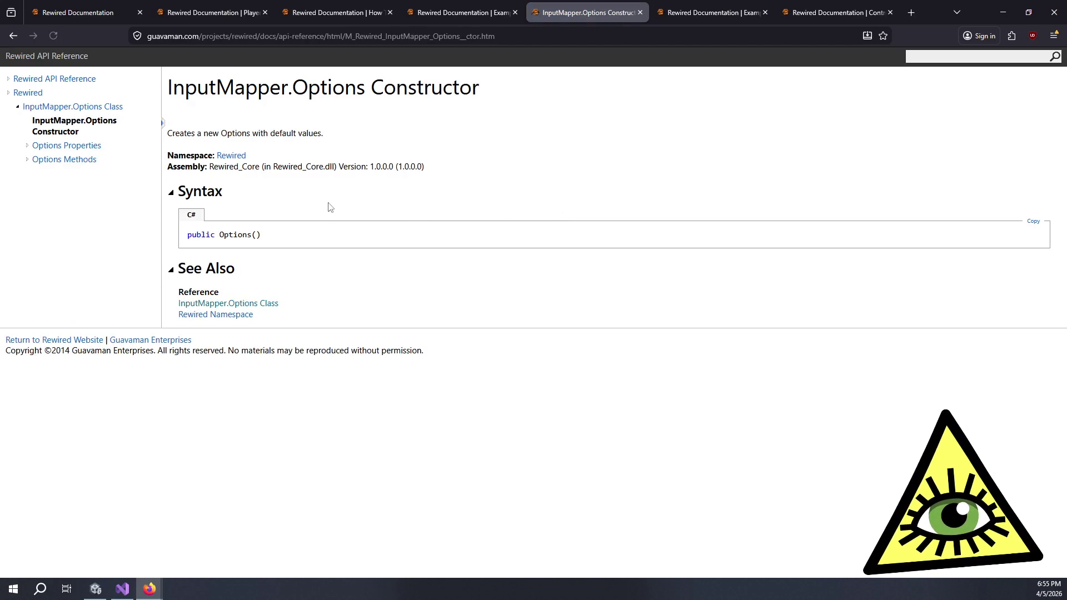
{"action": "key", "text": "ctrl+w"}
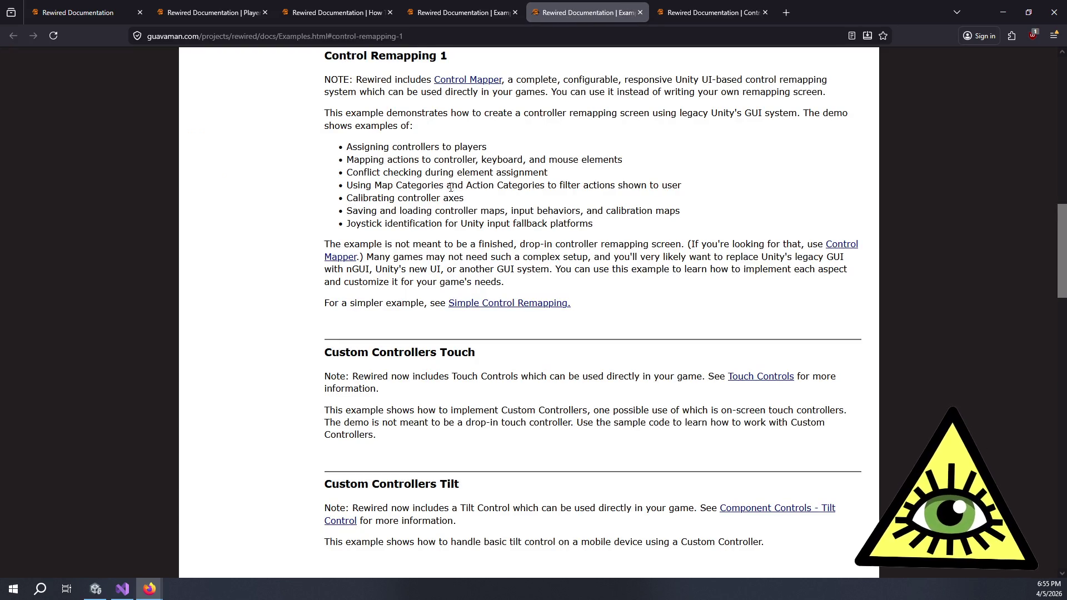
Skim the Control Remapping example features, then close the Examples and How To's tabs and return to the index.
{"action": "mouse_move", "coordinate": [389, 147]}
{"action": "left_mouse_down"}
{"action": "mouse_move", "coordinate": [423, 212]}
{"action": "mouse_move", "coordinate": [533, 222]}
{"action": "left_mouse_up"}
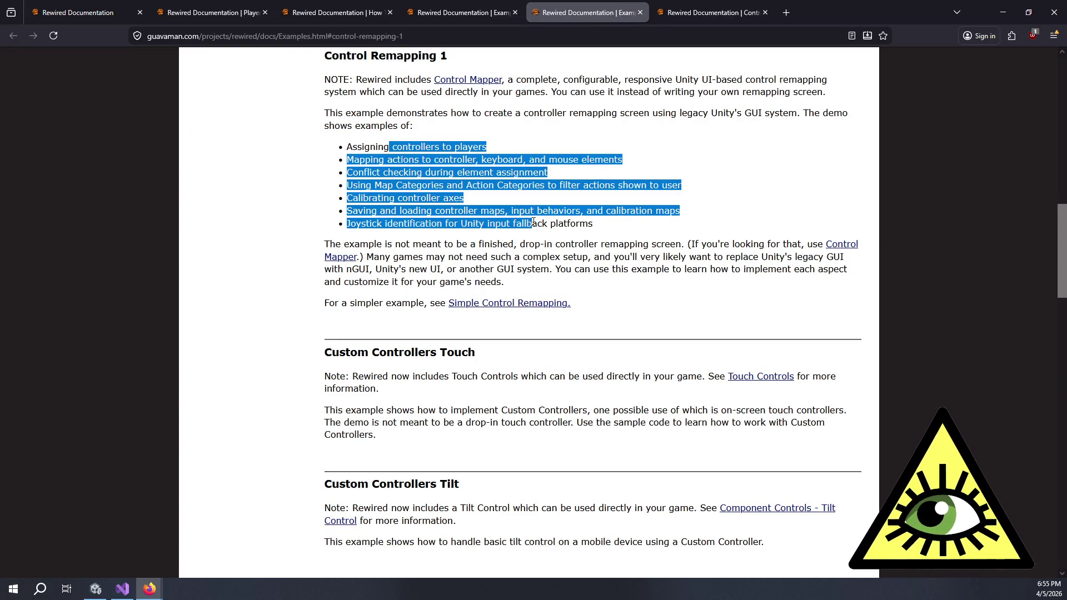
{"action": "left_click", "coordinate": [534, 221]}
{"action": "mouse_move", "coordinate": [470, 279]}
{"action": "left_mouse_down"}
{"action": "mouse_move", "coordinate": [435, 210]}
{"action": "mouse_move", "coordinate": [434, 175]}
{"action": "left_mouse_up"}
{"action": "left_click", "coordinate": [434, 175]}
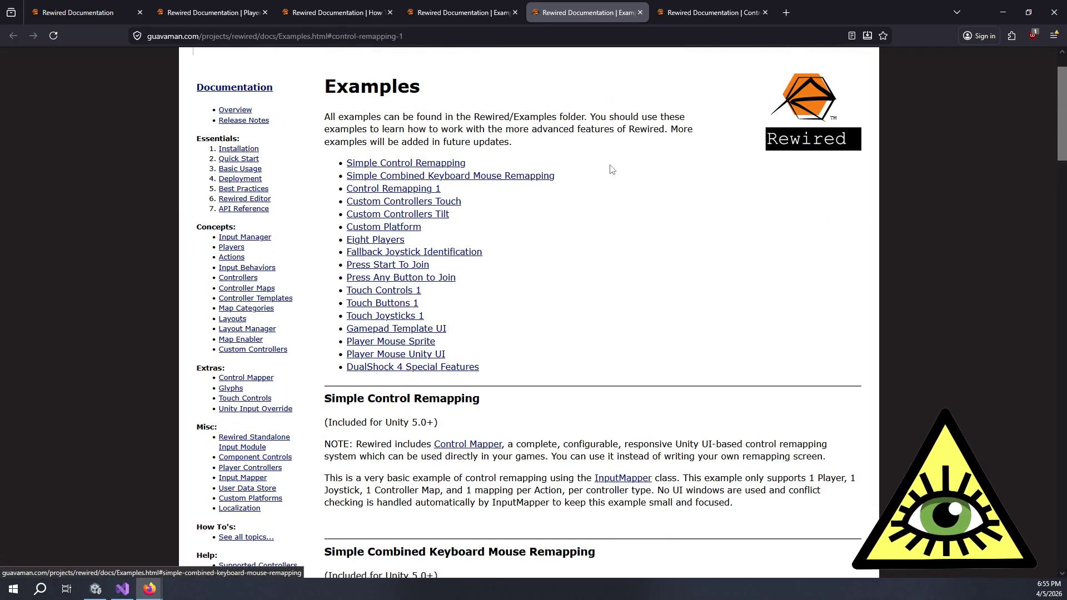
{"action": "key", "text": "ctrl+w"}
{"action": "key", "text": "ctrl+w"}
{"action": "key", "text": "ctrl+w"}
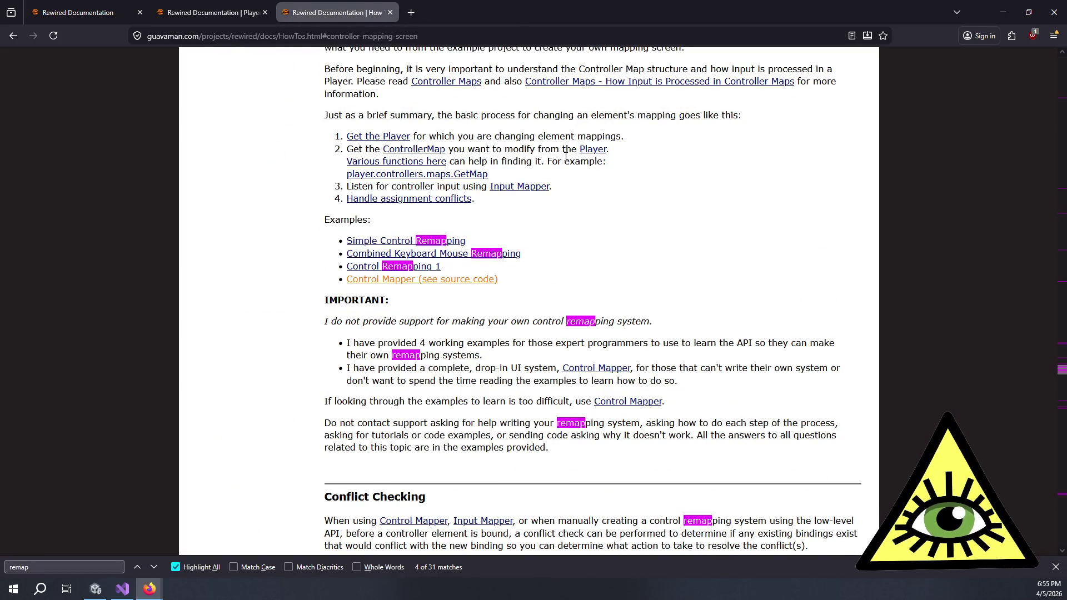
{"action": "key", "text": "ctrl+w"}
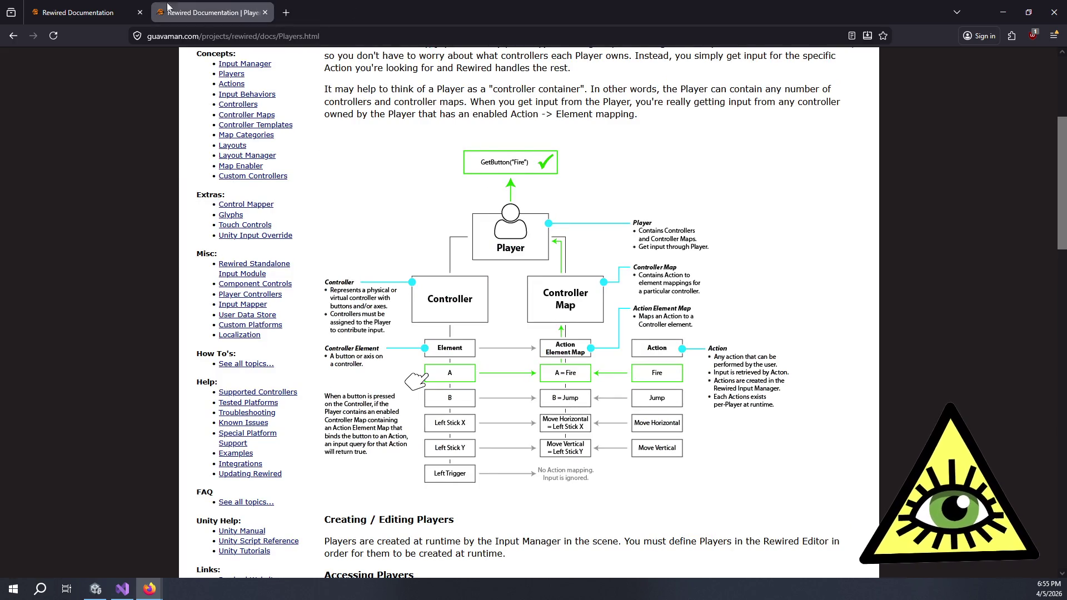
{"action": "left_click", "coordinate": [93, 7]}
Open Managing and Loading Controller Maps at runtime in background tabs, then find 'default' on the page.
{"action": "scroll", "coordinate": [502, 360], "scroll_direction": "down", "scroll_amount": 5}
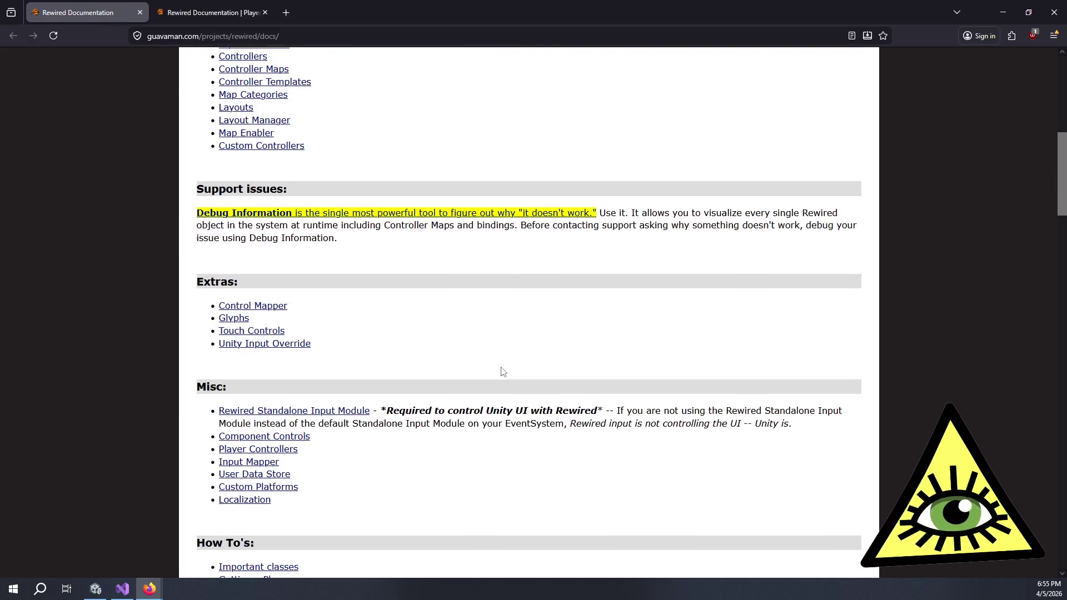
{"action": "scroll", "coordinate": [497, 356], "scroll_direction": "up", "scroll_amount": 8}
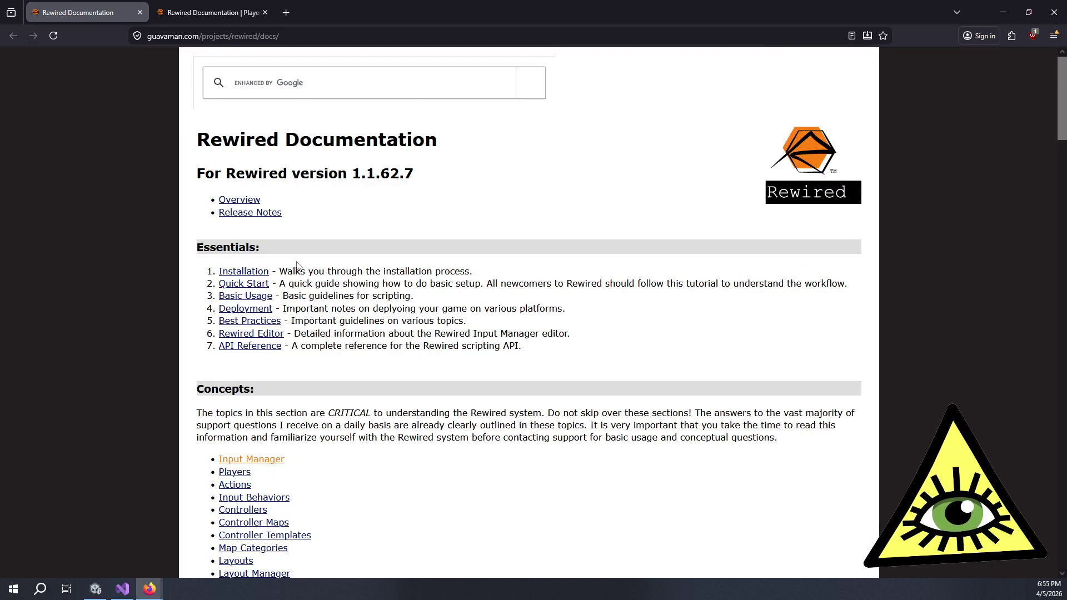
{"action": "scroll", "coordinate": [300, 343], "scroll_direction": "down", "scroll_amount": 4}
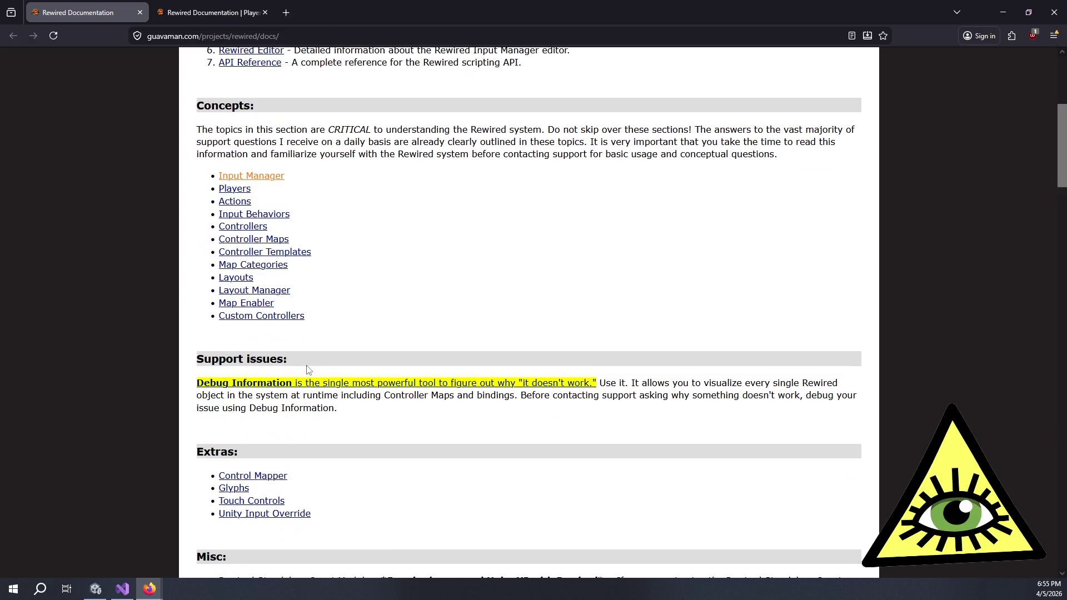
{"action": "scroll", "coordinate": [281, 329], "scroll_direction": "down", "scroll_amount": 4}
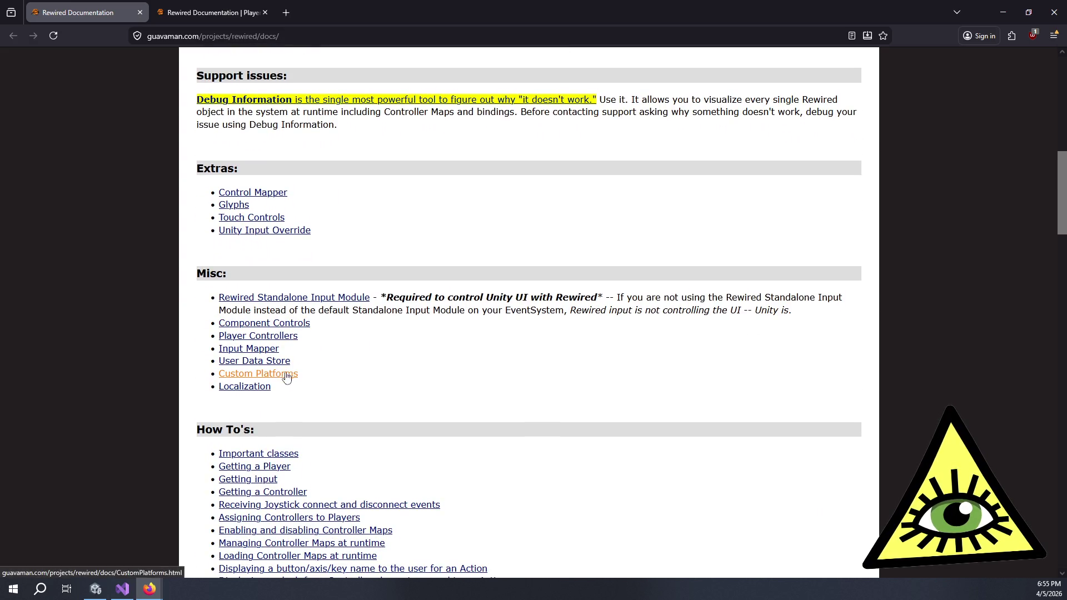
{"action": "scroll", "coordinate": [294, 345], "scroll_direction": "down", "scroll_amount": 5}
{"action": "scroll", "coordinate": [300, 194], "scroll_direction": "down", "scroll_amount": 1}
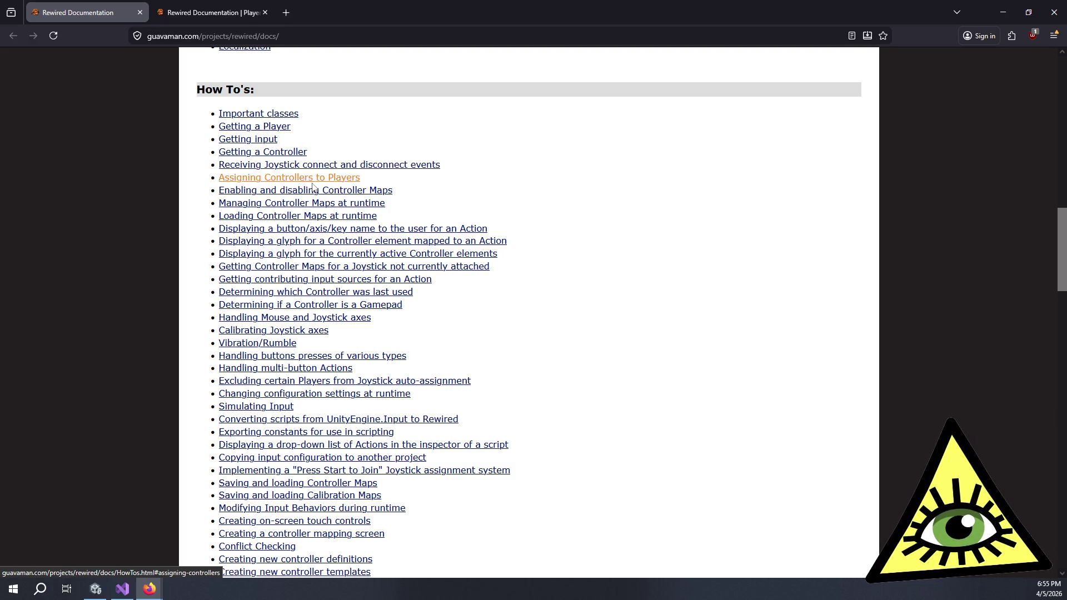
{"action": "middle_click", "coordinate": [338, 205]}
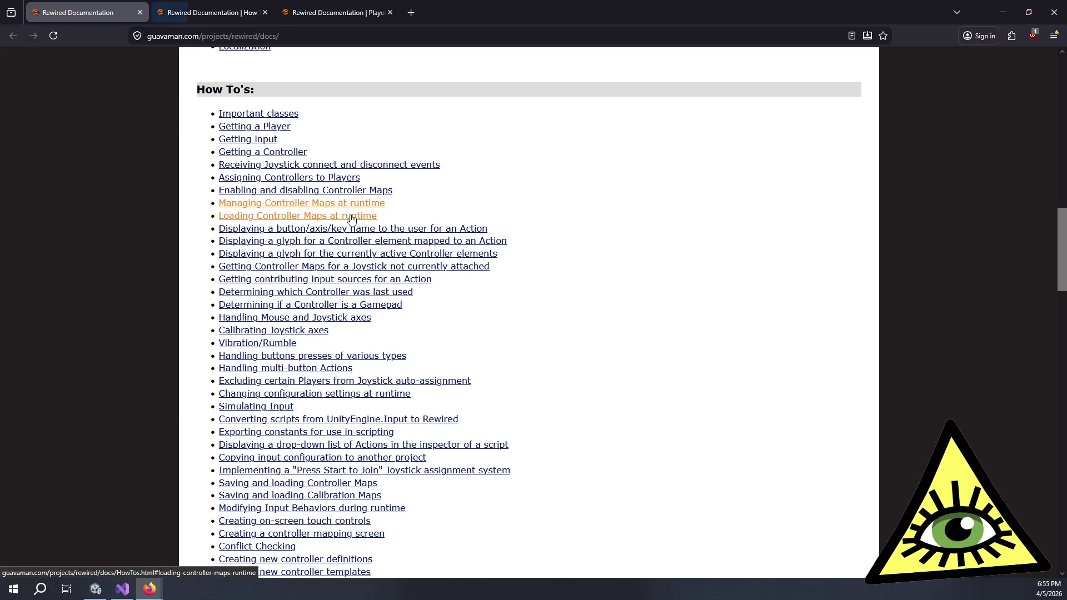
{"action": "middle_click", "coordinate": [348, 219]}
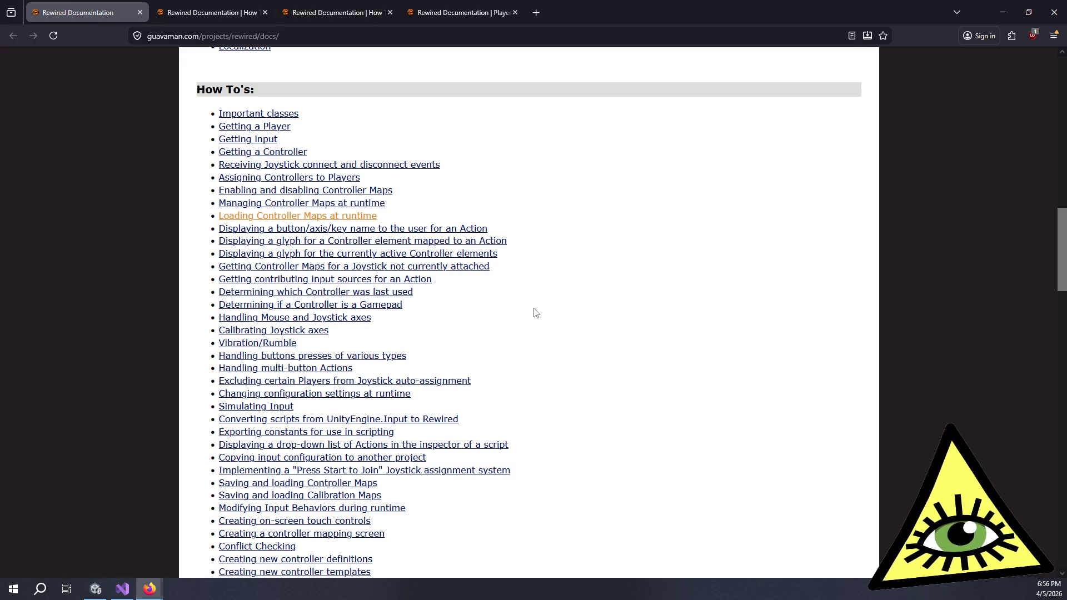
{"action": "scroll", "coordinate": [545, 312], "scroll_direction": "down", "scroll_amount": 2}
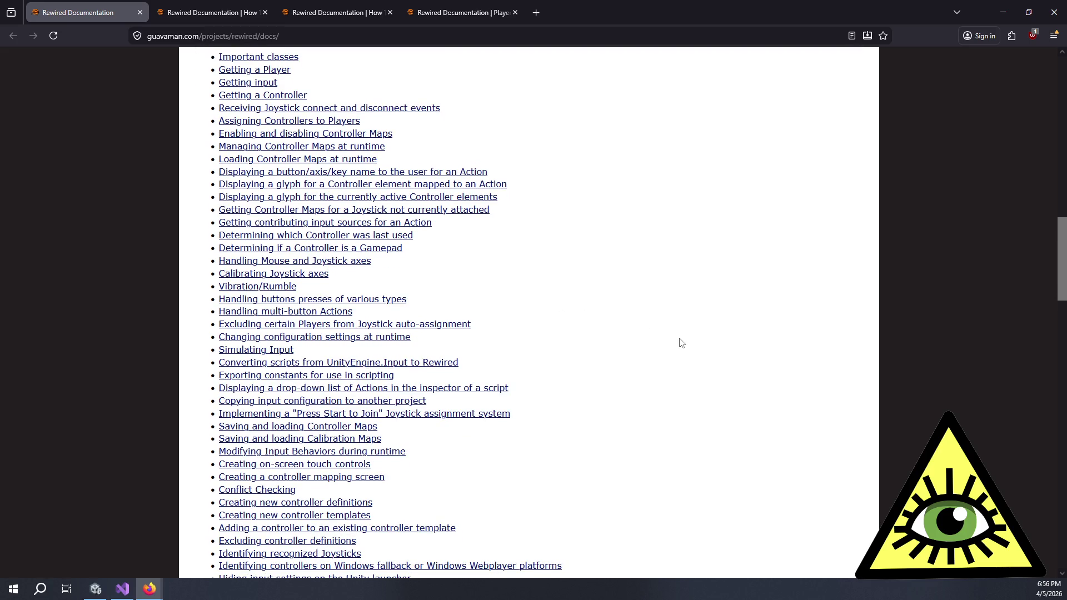
{"action": "scroll", "coordinate": [679, 336], "scroll_direction": "down", "scroll_amount": 4}
{"action": "key", "text": "ctrl+f"}
{"action": "type", "text": "default"}
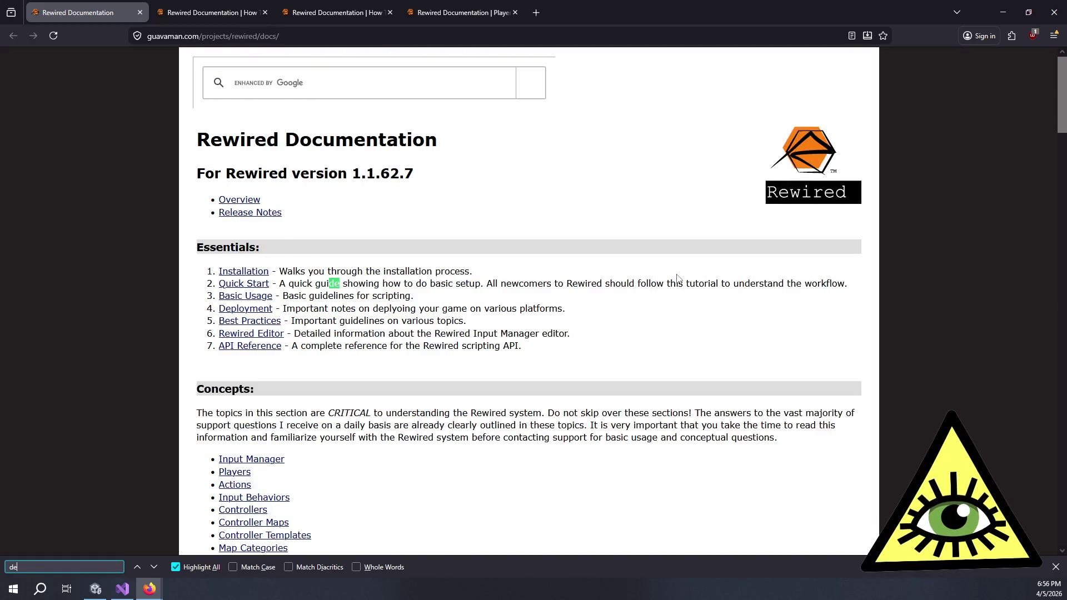
Step to the next 'default' match, then run a site-wide Google search for 'default'.
{"action": "key", "text": "Return"}
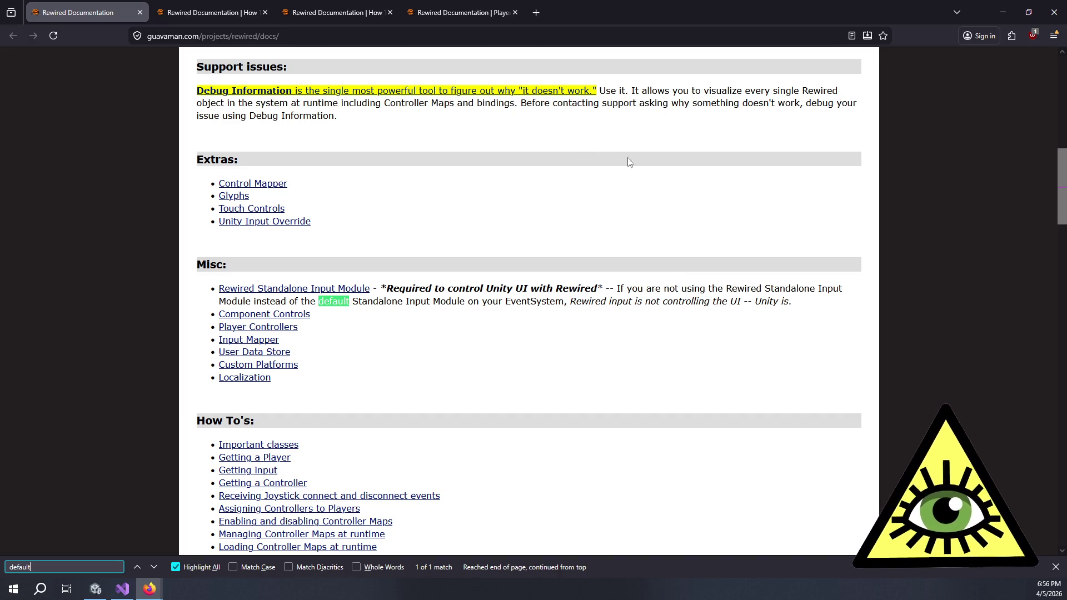
{"action": "scroll", "coordinate": [706, 214], "scroll_direction": "up", "scroll_amount": 20}
{"action": "left_click", "coordinate": [322, 90]}
{"action": "type", "text": "default"}
{"action": "key", "text": "Return"}
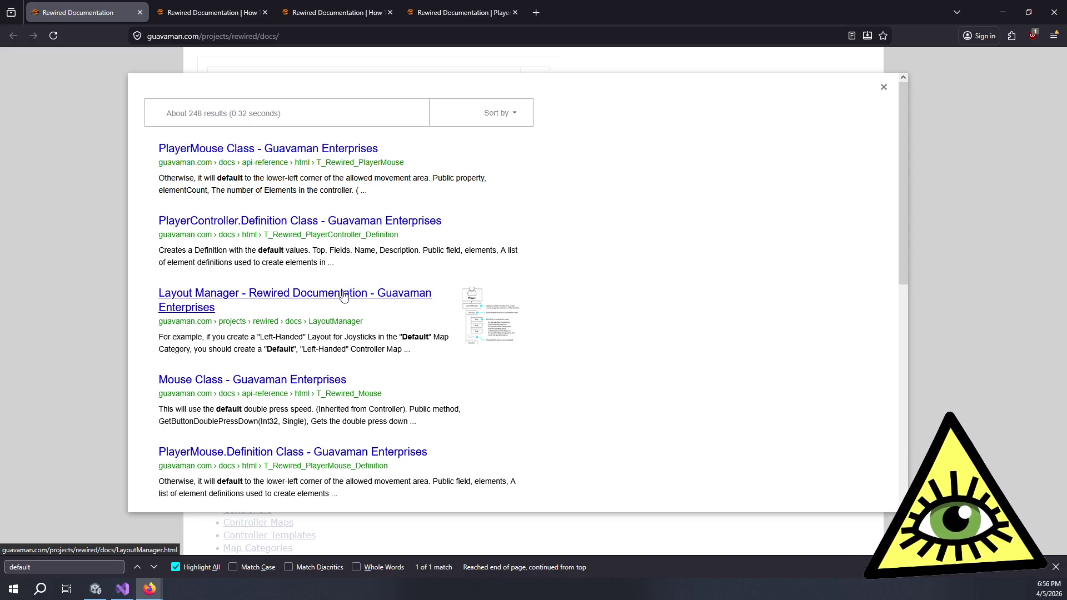
Open the Layout Manager result in a new tab, close the results, and view Managing Controller Maps at runtime.
{"action": "middle_click", "coordinate": [344, 296]}
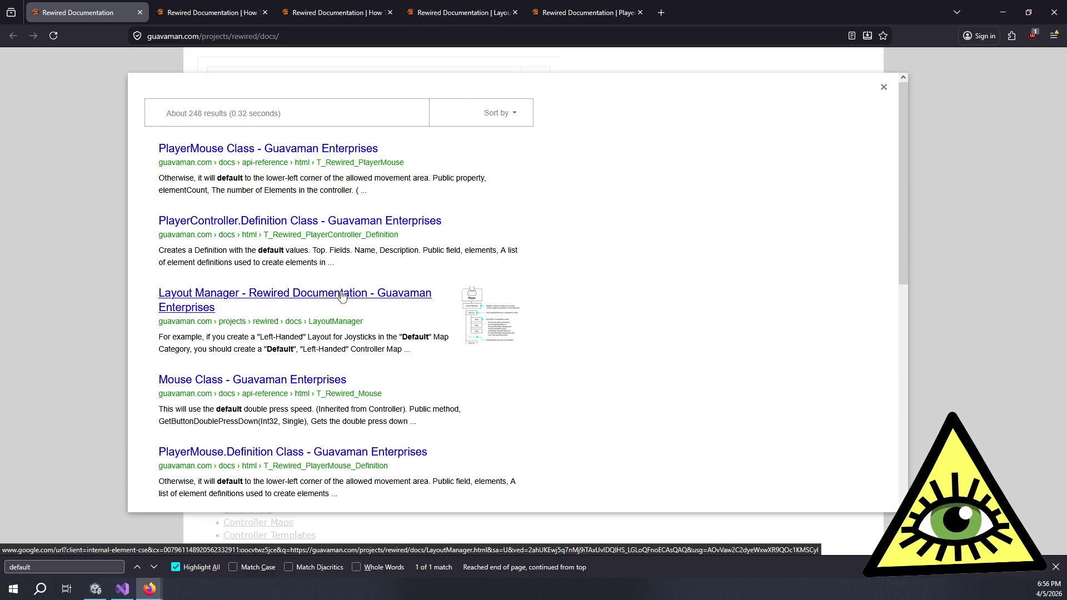
{"action": "scroll", "coordinate": [342, 296], "scroll_direction": "down", "scroll_amount": 2}
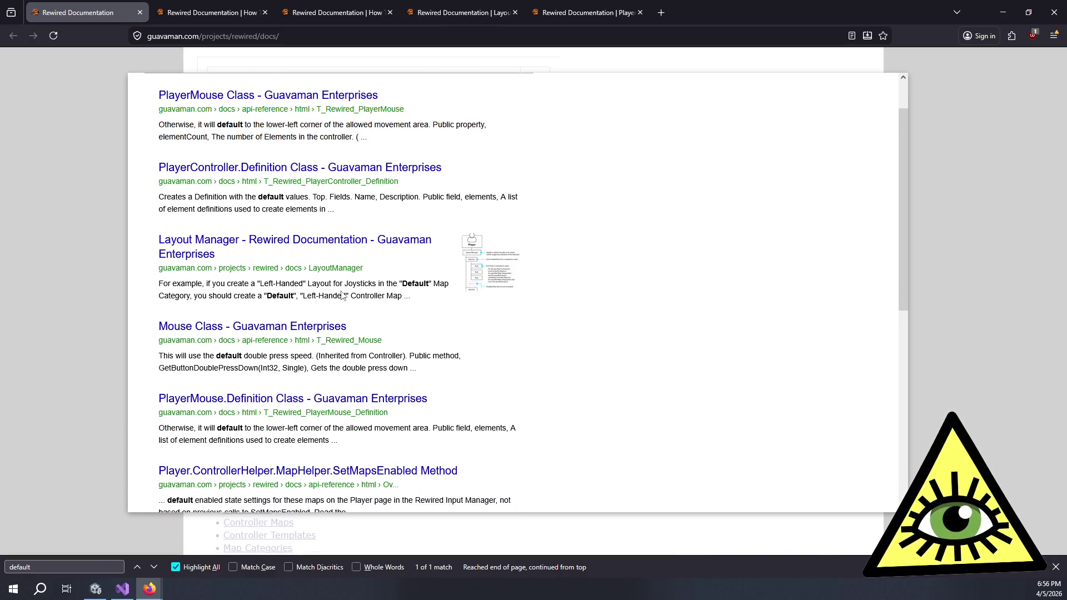
{"action": "scroll", "coordinate": [342, 296], "scroll_direction": "down", "scroll_amount": 10}
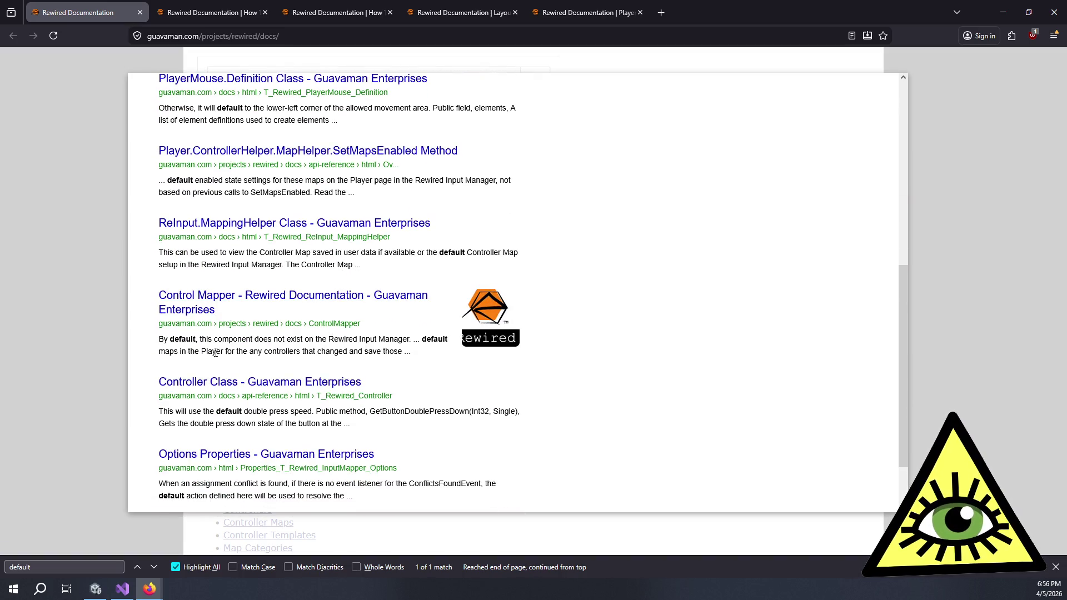
{"action": "left_click_drag", "start_coordinate": [198, 339], "coordinate": [331, 352]}
{"action": "left_click", "coordinate": [336, 362]}
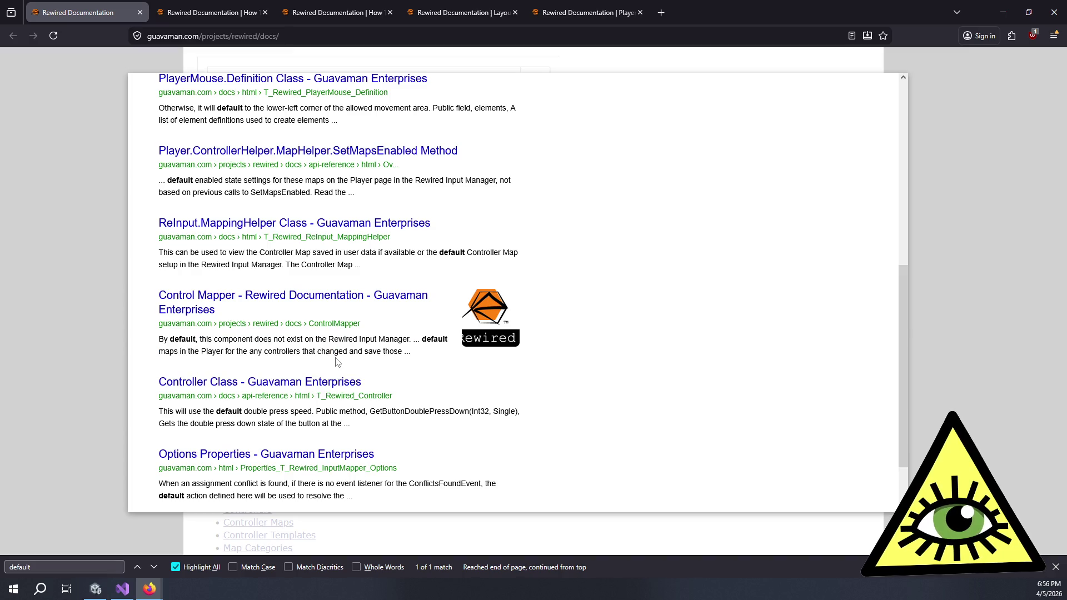
{"action": "scroll", "coordinate": [337, 362], "scroll_direction": "down", "scroll_amount": 2}
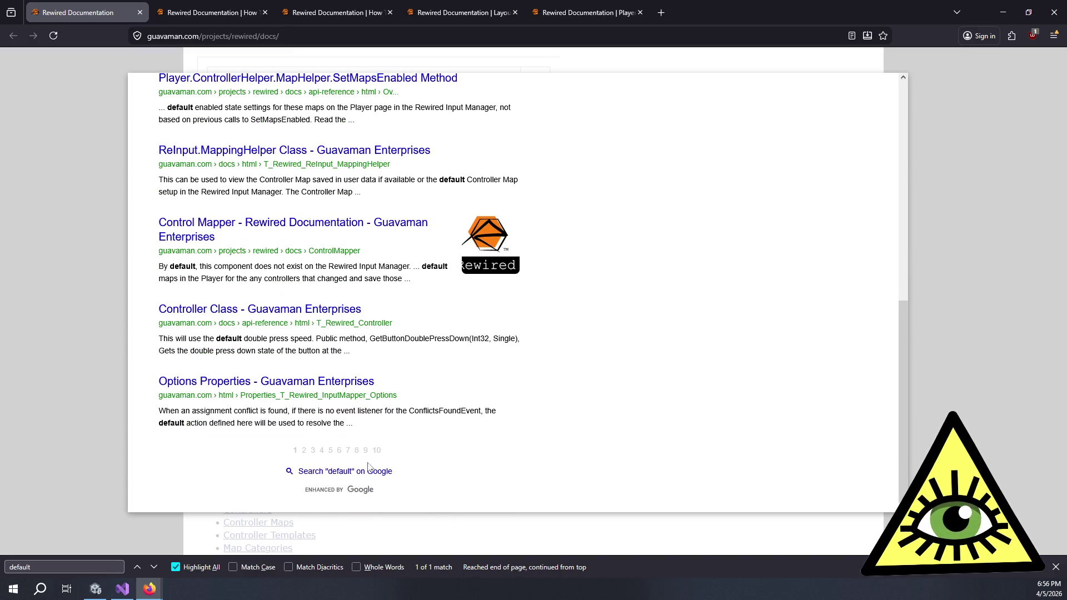
{"action": "left_click", "coordinate": [53, 254]}
{"action": "left_click", "coordinate": [253, 7]}
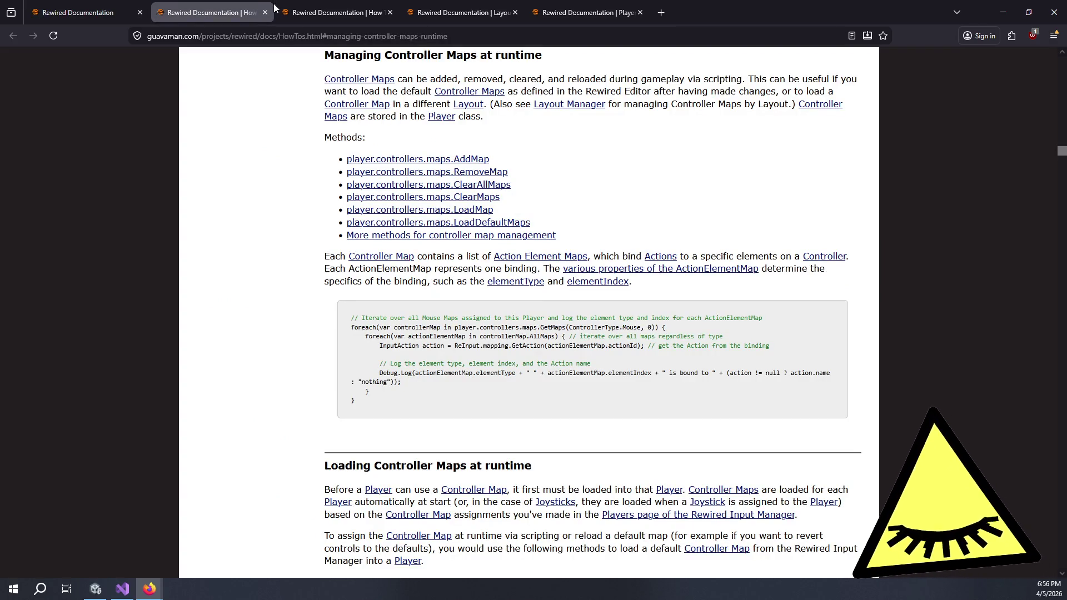
Cycle through the open tabs back to the Rewired Documentation index page.
{"action": "key", "text": "ctrl+Tab"}
{"action": "left_click", "coordinate": [423, 5]}
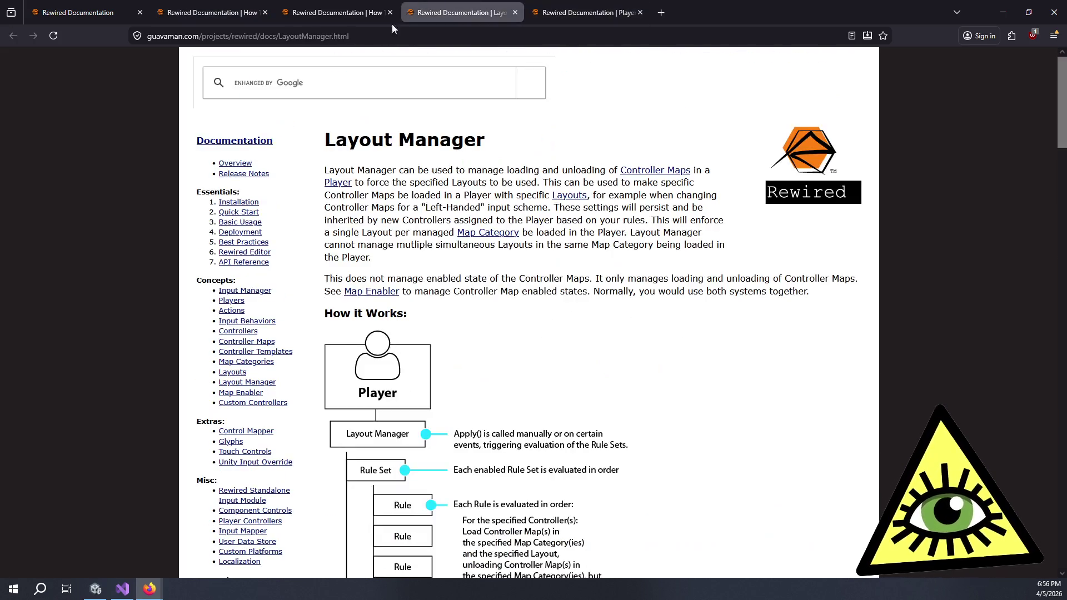
{"action": "left_click", "coordinate": [331, 5]}
{"action": "left_click", "coordinate": [228, 10]}
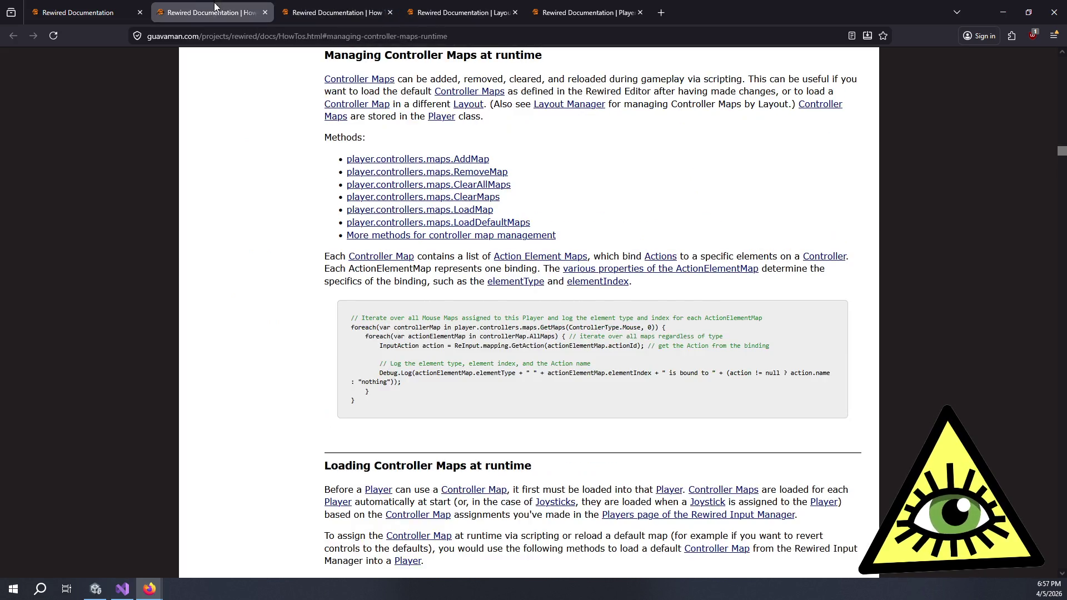
{"action": "left_click", "coordinate": [105, 6]}
Open Input Mapper from the Misc section in a new tab and view its Usage section.
{"action": "scroll", "coordinate": [269, 379], "scroll_direction": "down", "scroll_amount": 5}
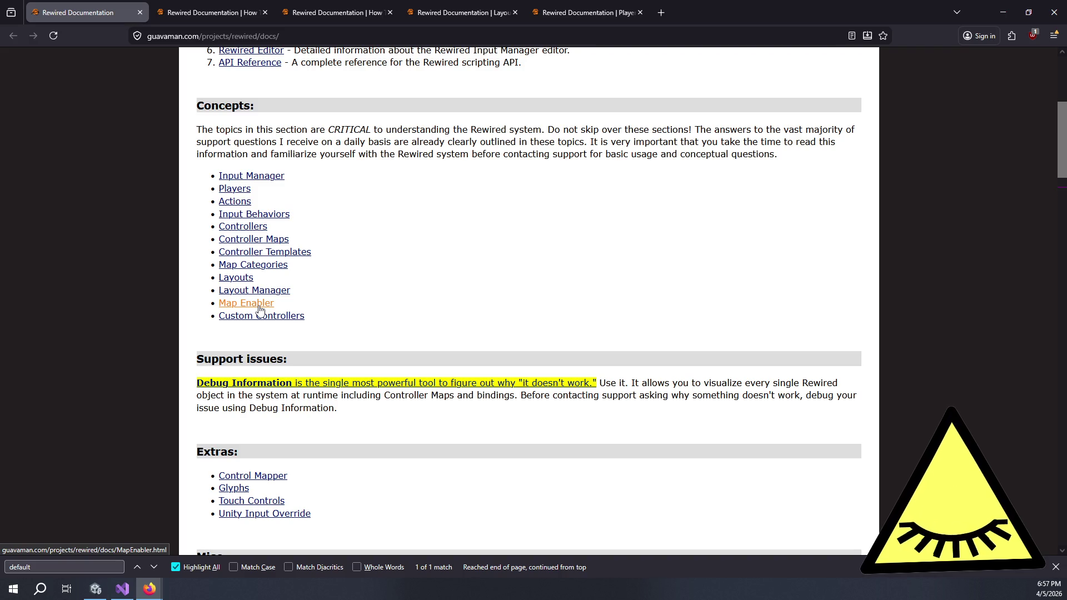
{"action": "scroll", "coordinate": [261, 312], "scroll_direction": "down", "scroll_amount": 7}
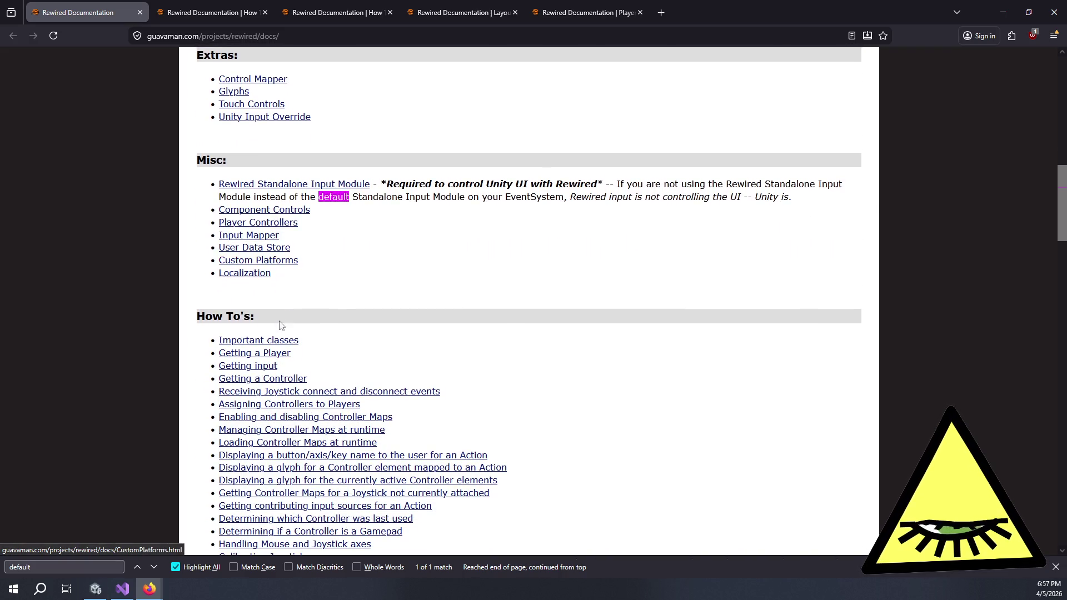
{"action": "middle_click", "coordinate": [261, 236]}
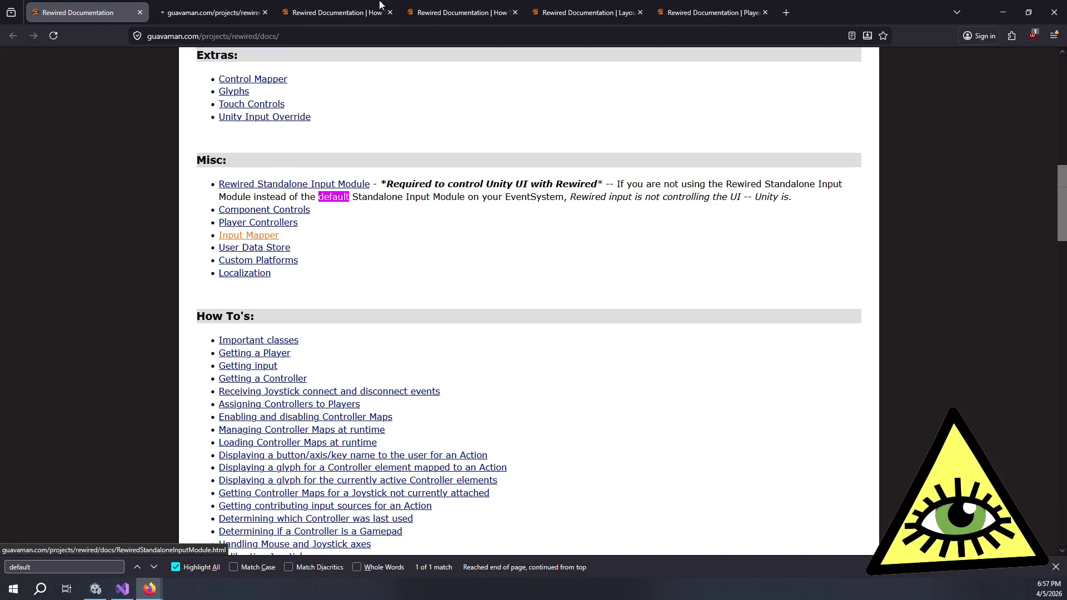
{"action": "left_click", "coordinate": [211, 12]}
{"action": "scroll", "coordinate": [433, 276], "scroll_direction": "down", "scroll_amount": 3}
Scroll through the Input Mapper page and jump back to its seven-step Usage list with Home.
{"action": "scroll", "coordinate": [434, 276], "scroll_direction": "down", "scroll_amount": 2}
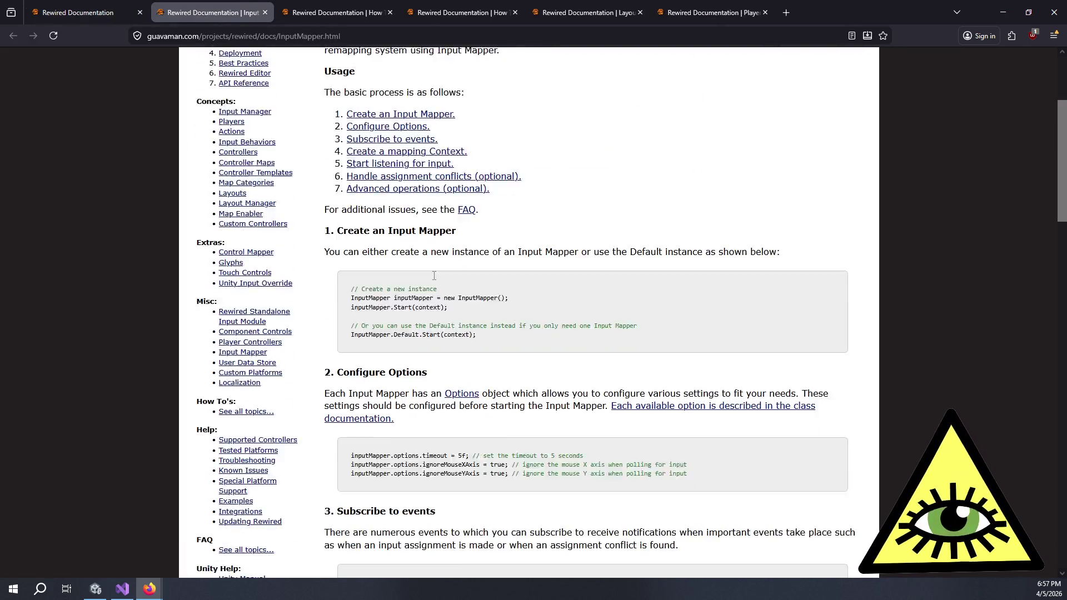
{"action": "scroll", "coordinate": [436, 278], "scroll_direction": "up", "scroll_amount": 5}
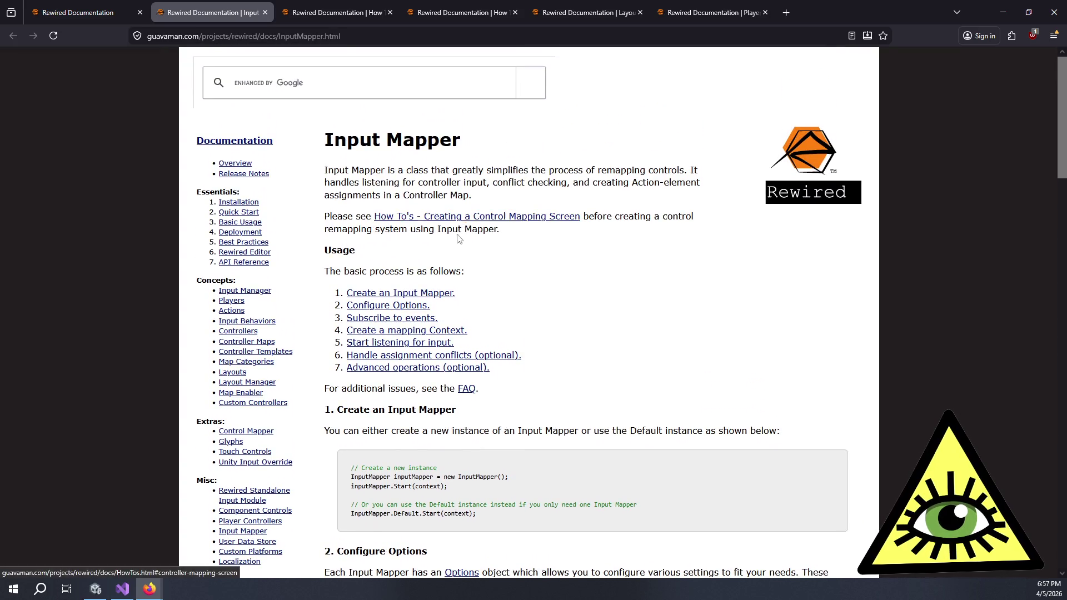
{"action": "scroll", "coordinate": [457, 239], "scroll_direction": "down", "scroll_amount": 14}
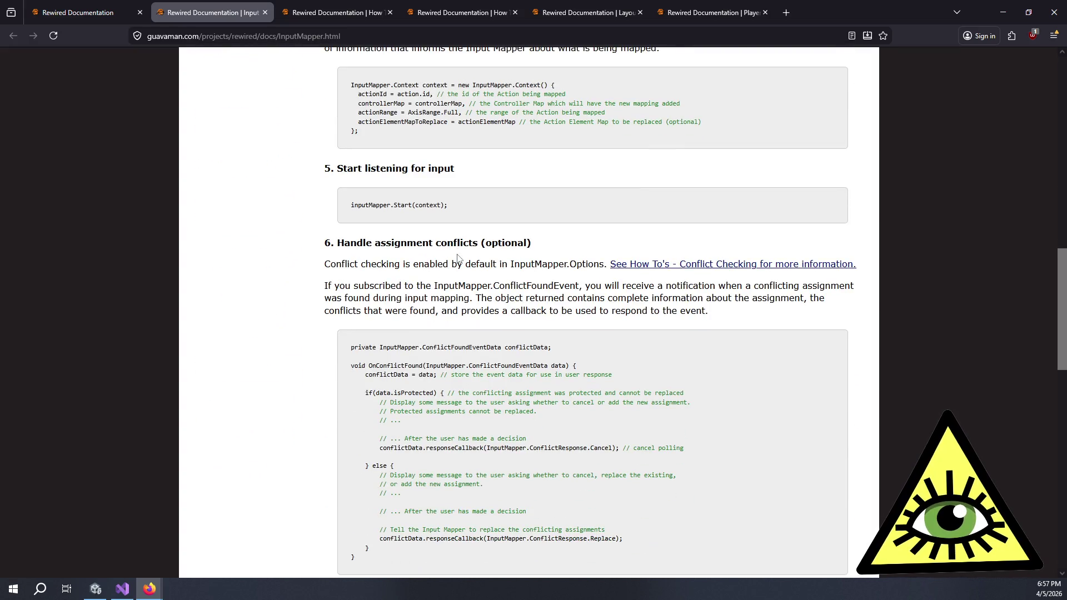
{"action": "scroll", "coordinate": [605, 269], "scroll_direction": "down", "scroll_amount": 17}
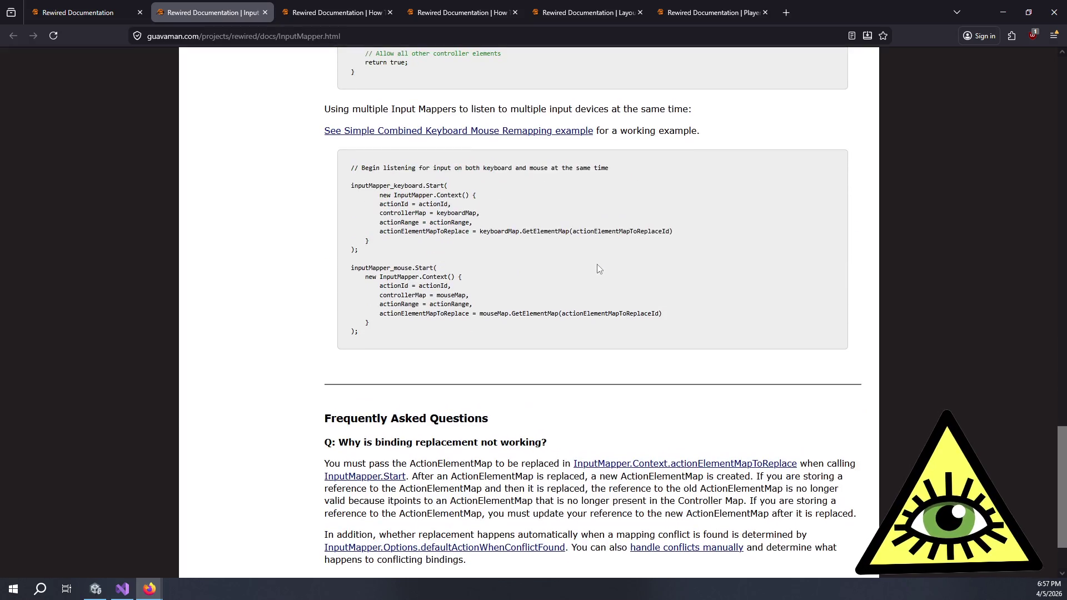
{"action": "scroll", "coordinate": [599, 269], "scroll_direction": "down", "scroll_amount": 2}
{"action": "scroll", "coordinate": [458, 414], "scroll_direction": "up", "scroll_amount": 10}
{"action": "key", "text": "Home"}
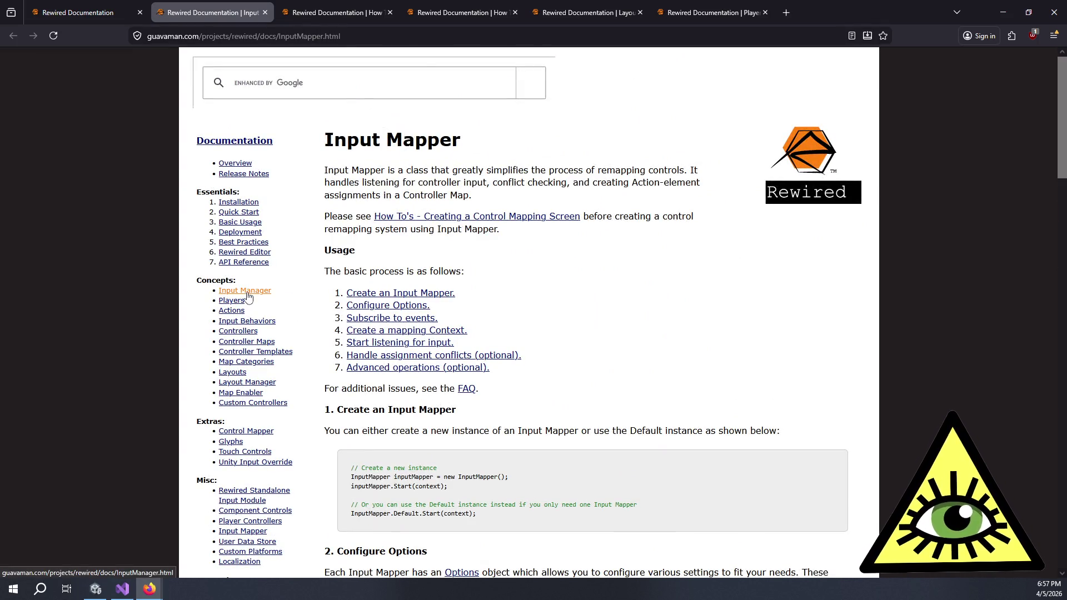
{"action": "scroll", "coordinate": [251, 333], "scroll_direction": "down", "scroll_amount": 1}
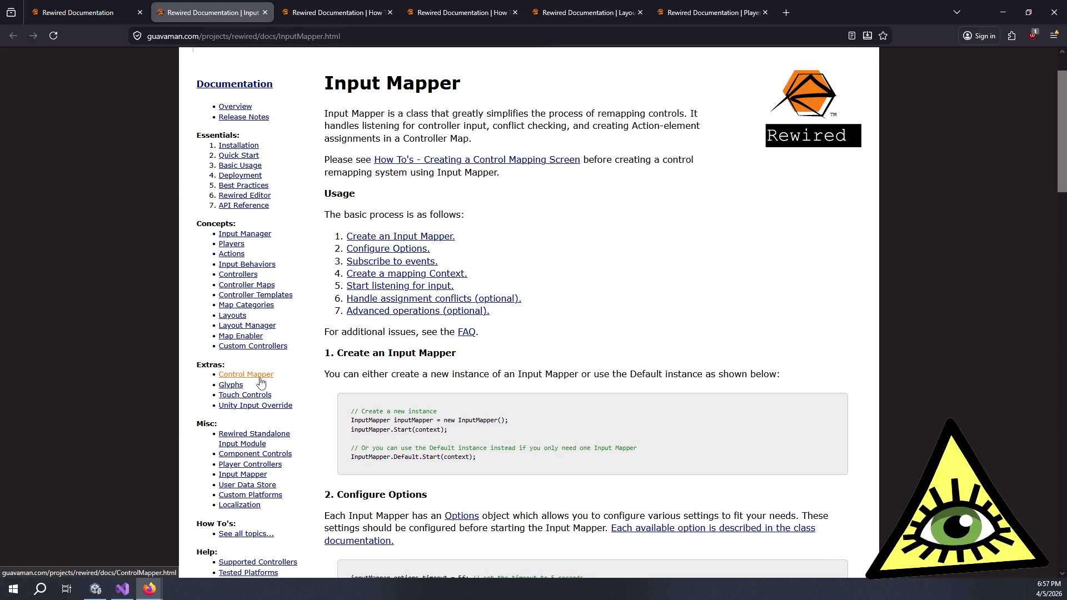
Read the Control Mapper page's Overview and customizable options, then go to the Localization page.
{"action": "left_click", "coordinate": [260, 380]}
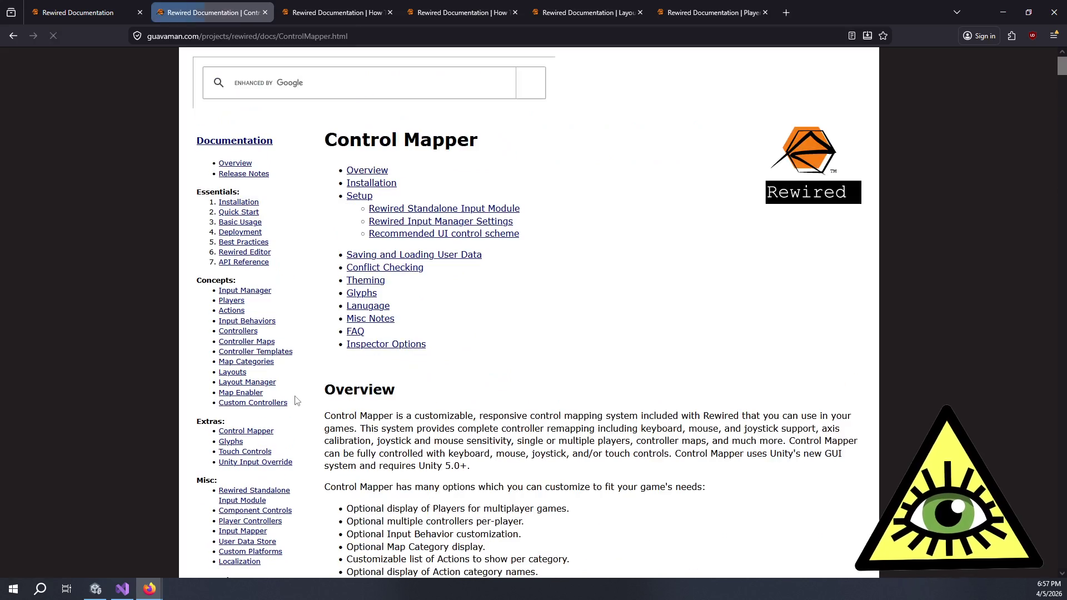
{"action": "scroll", "coordinate": [575, 296], "scroll_direction": "down", "scroll_amount": 5}
{"action": "scroll", "coordinate": [575, 296], "scroll_direction": "down", "scroll_amount": 3}
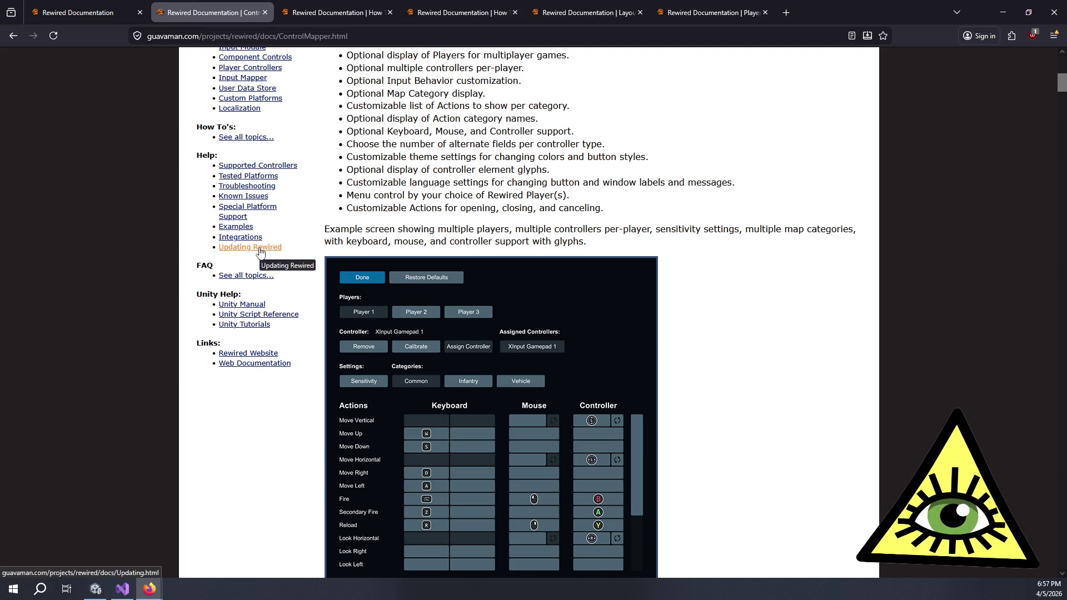
{"action": "scroll", "coordinate": [333, 256], "scroll_direction": "up", "scroll_amount": 3}
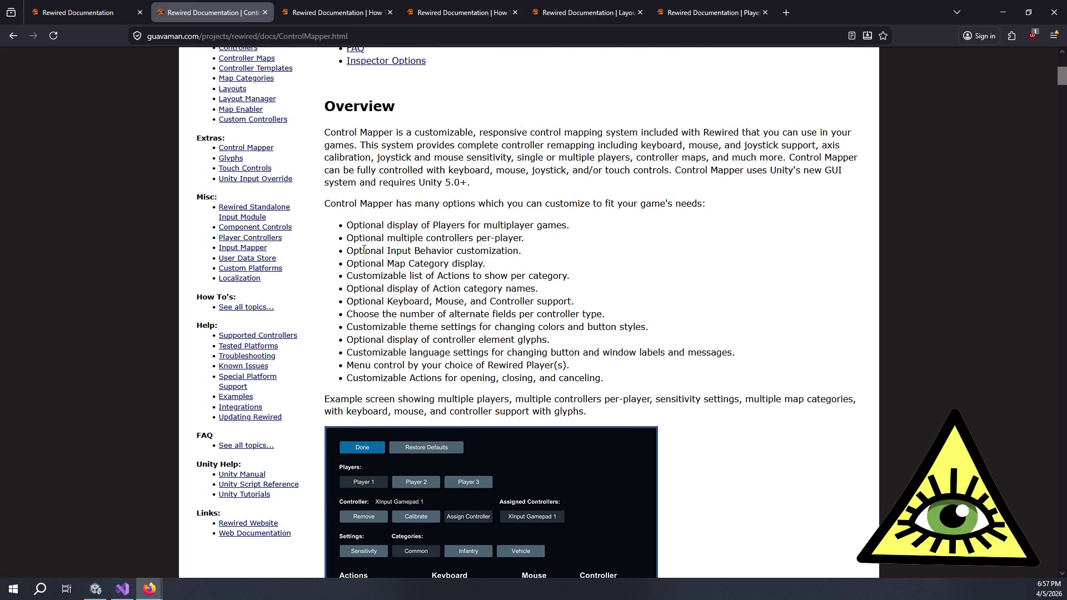
{"action": "scroll", "coordinate": [364, 249], "scroll_direction": "up", "scroll_amount": 1}
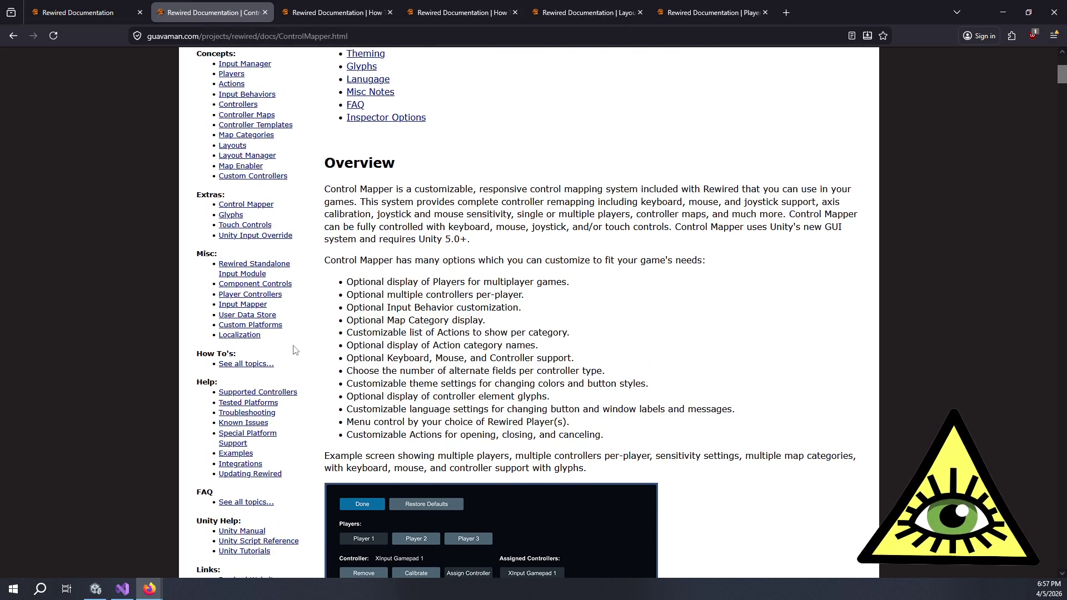
{"action": "left_click", "coordinate": [255, 336]}
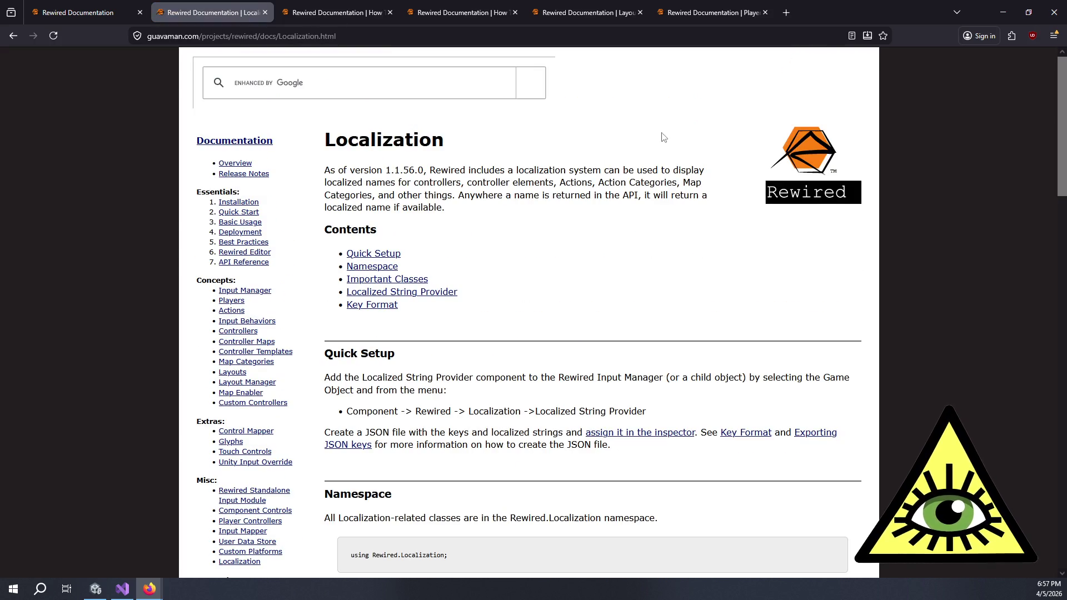
Highlight the Localization page's intro text while reading its Quick Setup.
{"action": "mouse_move", "coordinate": [397, 168]}
{"action": "left_mouse_down"}
{"action": "mouse_move", "coordinate": [525, 196]}
{"action": "mouse_move", "coordinate": [562, 225]}
{"action": "left_mouse_up"}
{"action": "left_click", "coordinate": [562, 225]}
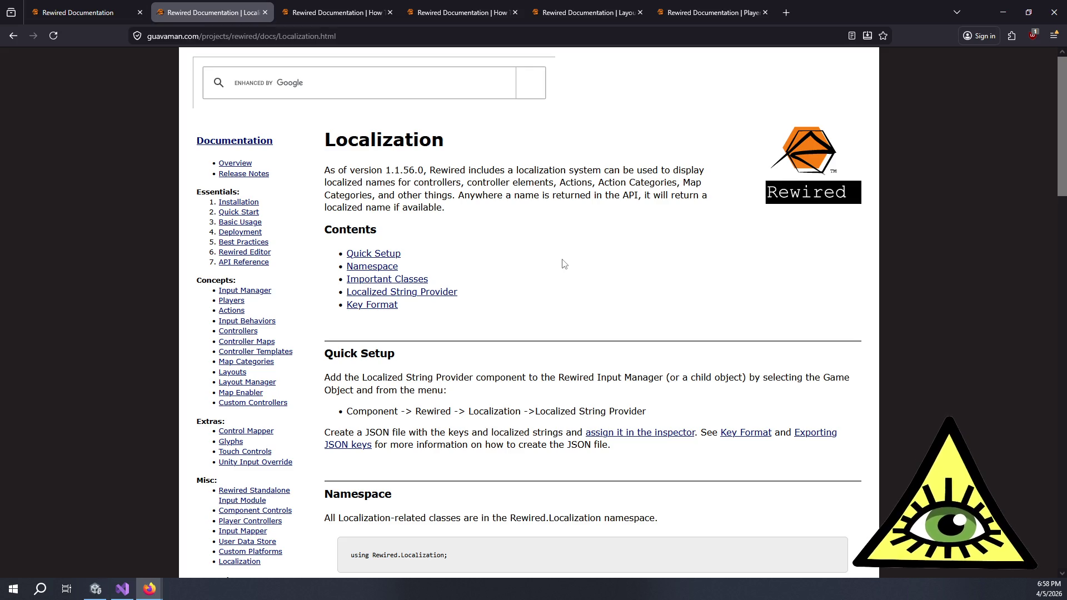
Open the Release Notes and highlight the 1.1.62.7 changes and bug fixes.
{"action": "left_click", "coordinate": [261, 174]}
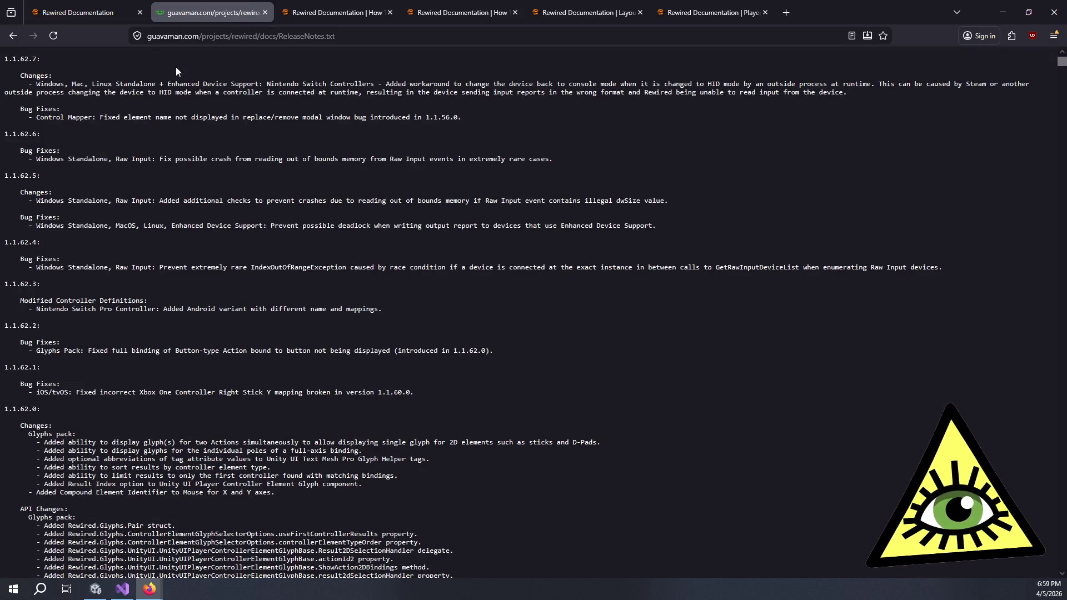
{"action": "mouse_move", "coordinate": [156, 64]}
{"action": "left_mouse_down"}
{"action": "mouse_move", "coordinate": [278, 84]}
{"action": "mouse_move", "coordinate": [433, 83]}
{"action": "mouse_move", "coordinate": [484, 134]}
{"action": "mouse_move", "coordinate": [589, 172]}
{"action": "mouse_move", "coordinate": [582, 166]}
{"action": "left_mouse_up"}
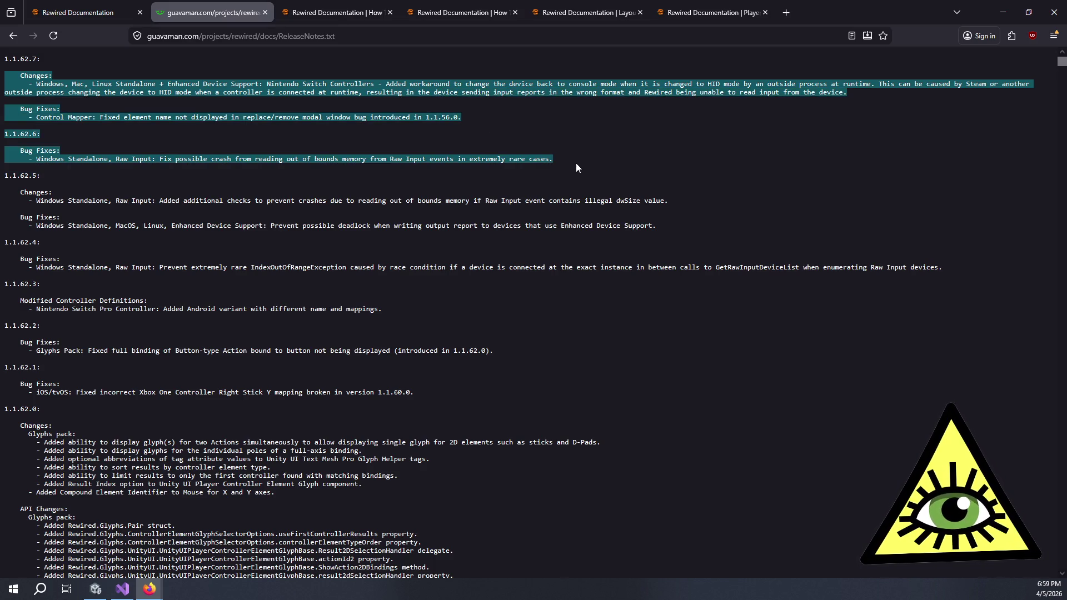
{"action": "left_click", "coordinate": [575, 162]}
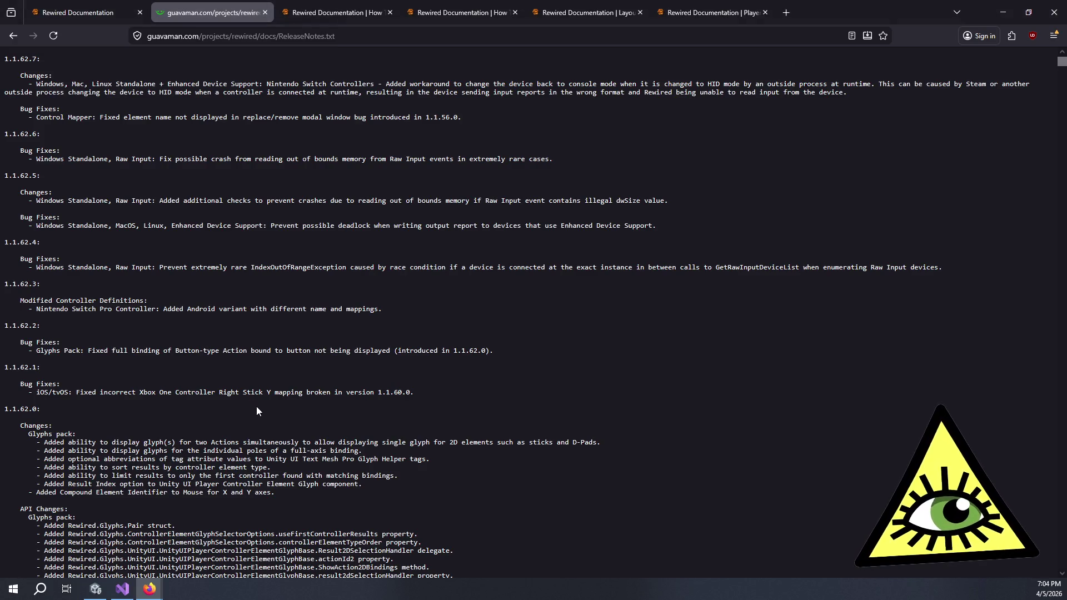
{"action": "mouse_move", "coordinate": [232, 402]}
{"action": "left_mouse_down"}
{"action": "mouse_move", "coordinate": [345, 459]}
{"action": "mouse_move", "coordinate": [425, 481]}
{"action": "mouse_move", "coordinate": [413, 504]}
{"action": "left_mouse_up"}
{"action": "left_click", "coordinate": [419, 503]}
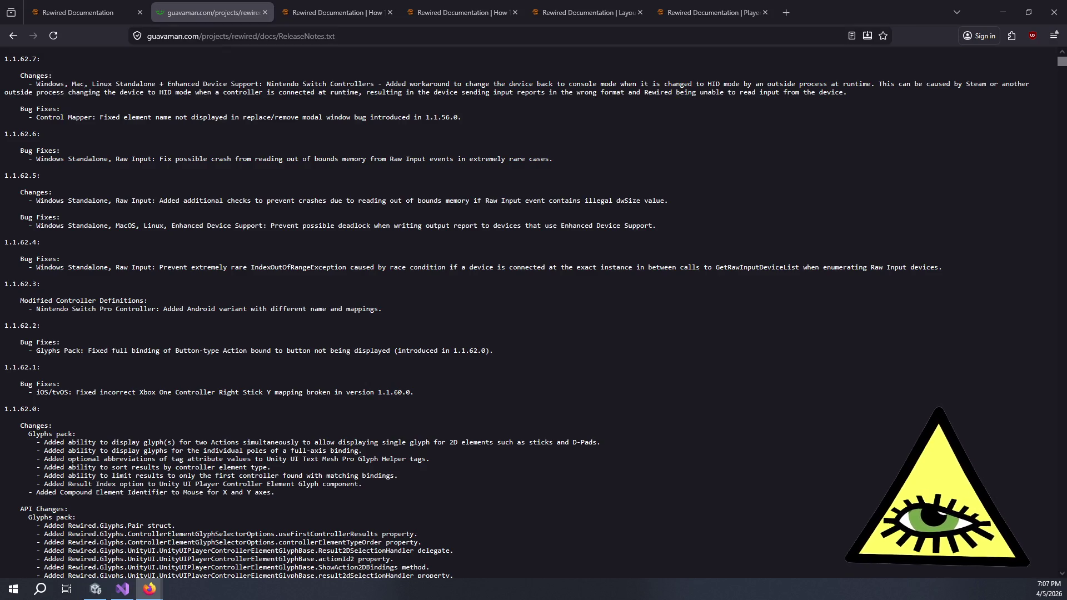
Switch back to Unity and drag the panel splitters to make the Game view wider and taller.
{"action": "left_click", "coordinate": [95, 589]}
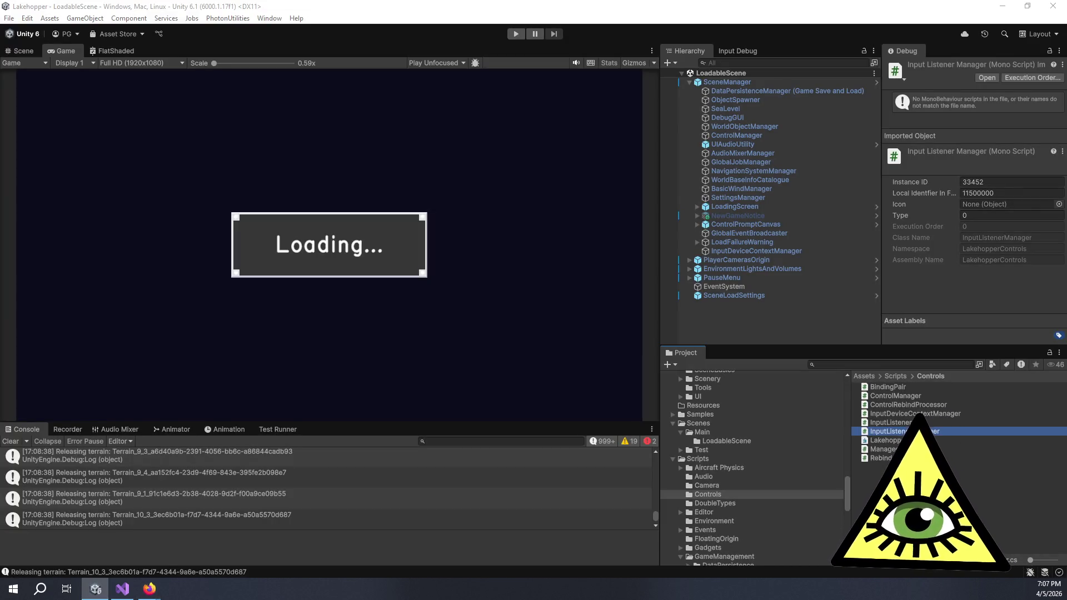
{"action": "left_click_drag", "start_coordinate": [659, 261], "coordinate": [682, 261]}
{"action": "mouse_move", "coordinate": [600, 423]}
{"action": "left_mouse_down"}
{"action": "mouse_move", "coordinate": [617, 451]}
{"action": "mouse_move", "coordinate": [634, 456]}
{"action": "left_mouse_up"}
Search the Project window for 'beaver' and switch to the Scene view.
{"action": "left_click", "coordinate": [943, 364]}
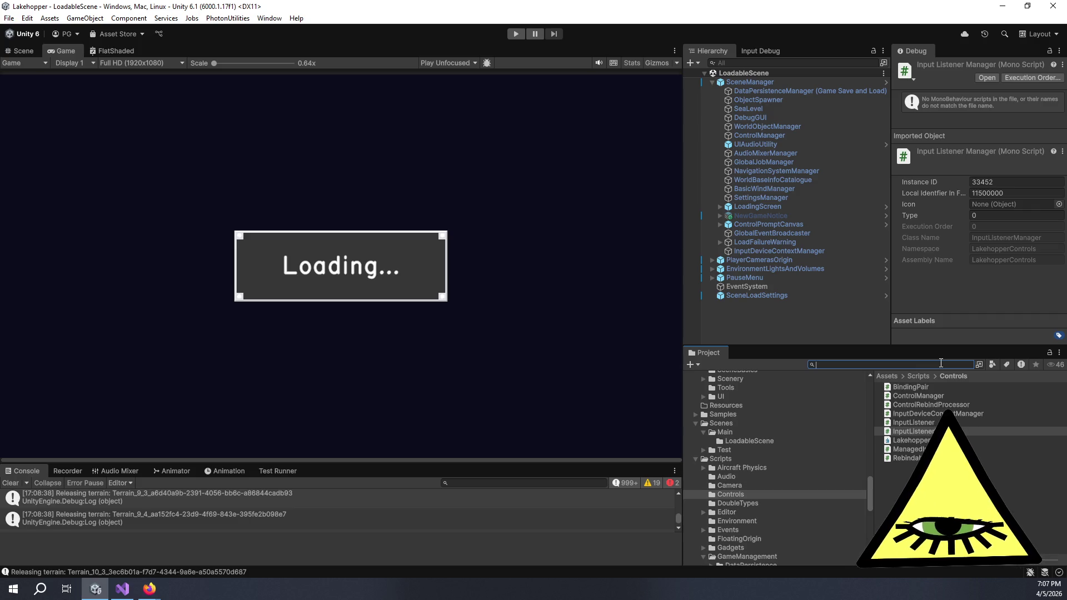
{"action": "type", "text": "beaver"}
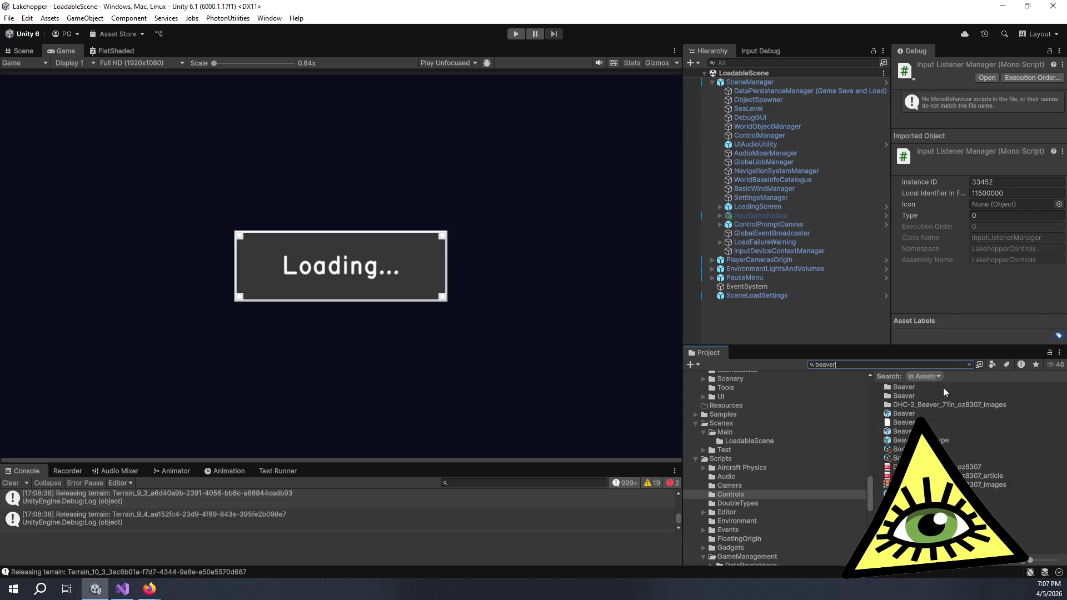
{"action": "left_click", "coordinate": [25, 51]}
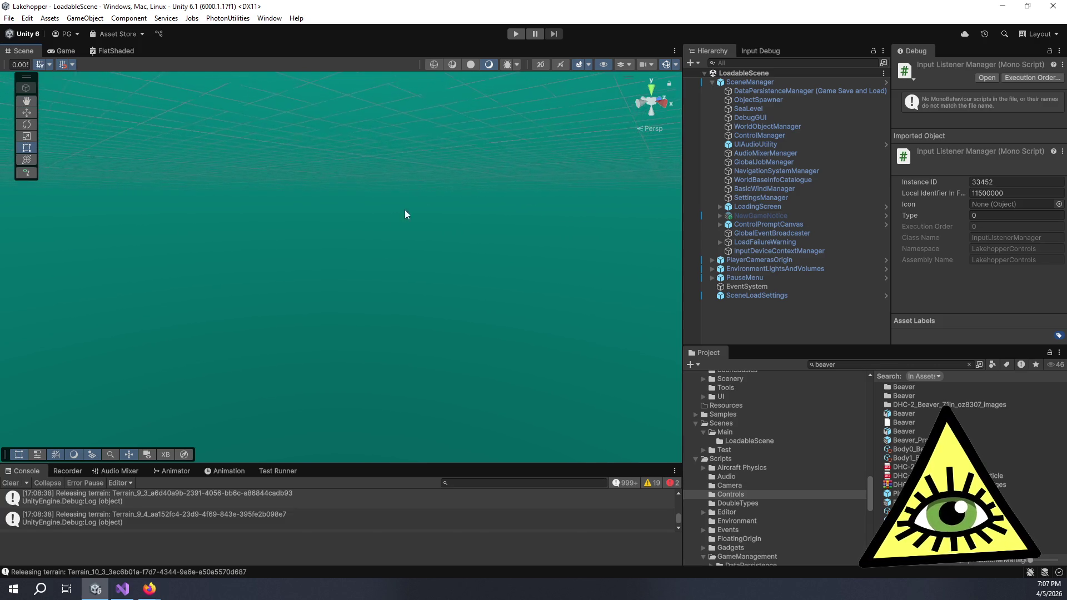
Tilt the view down to the water and drop the PlaneBeaver_Assembly prefab onto it.
{"action": "mouse_move", "coordinate": [423, 138]}
{"action": "left_mouse_down"}
{"action": "mouse_move", "coordinate": [333, 417]}
{"action": "mouse_move", "coordinate": [362, 302]}
{"action": "mouse_move", "coordinate": [445, 283]}
{"action": "mouse_move", "coordinate": [321, 327]}
{"action": "mouse_move", "coordinate": [553, 258]}
{"action": "mouse_move", "coordinate": [375, 292]}
{"action": "mouse_move", "coordinate": [378, 274]}
{"action": "mouse_move", "coordinate": [393, 269]}
{"action": "mouse_move", "coordinate": [415, 284]}
{"action": "mouse_move", "coordinate": [331, 274]}
{"action": "mouse_move", "coordinate": [407, 271]}
{"action": "mouse_move", "coordinate": [377, 306]}
{"action": "left_mouse_up"}
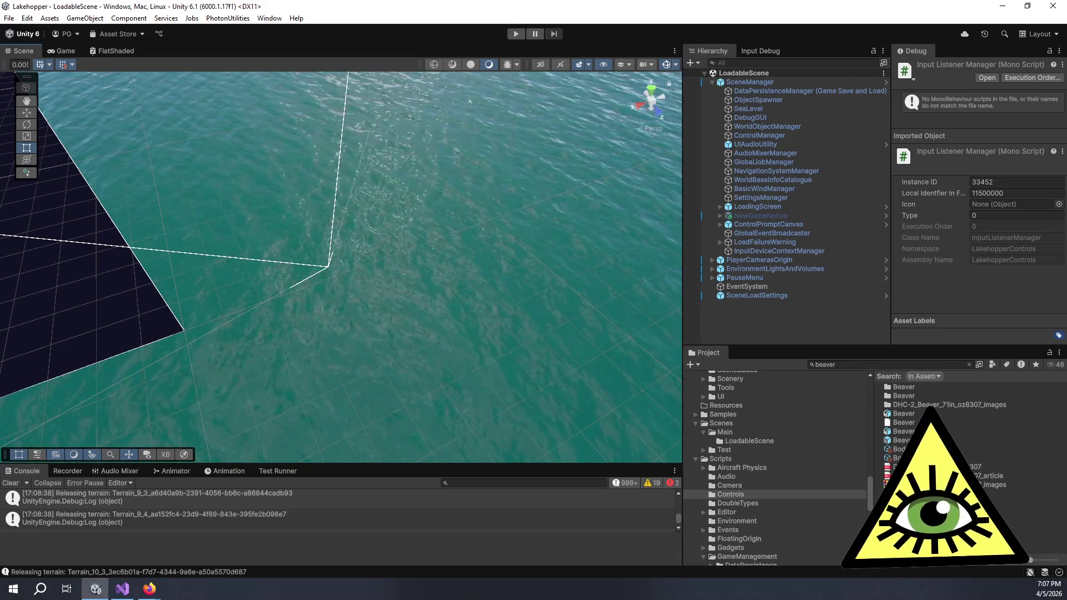
{"action": "mouse_move", "coordinate": [903, 440]}
{"action": "left_mouse_down"}
{"action": "mouse_move", "coordinate": [399, 275]}
{"action": "mouse_move", "coordinate": [377, 298]}
{"action": "mouse_move", "coordinate": [392, 297]}
{"action": "left_mouse_up"}
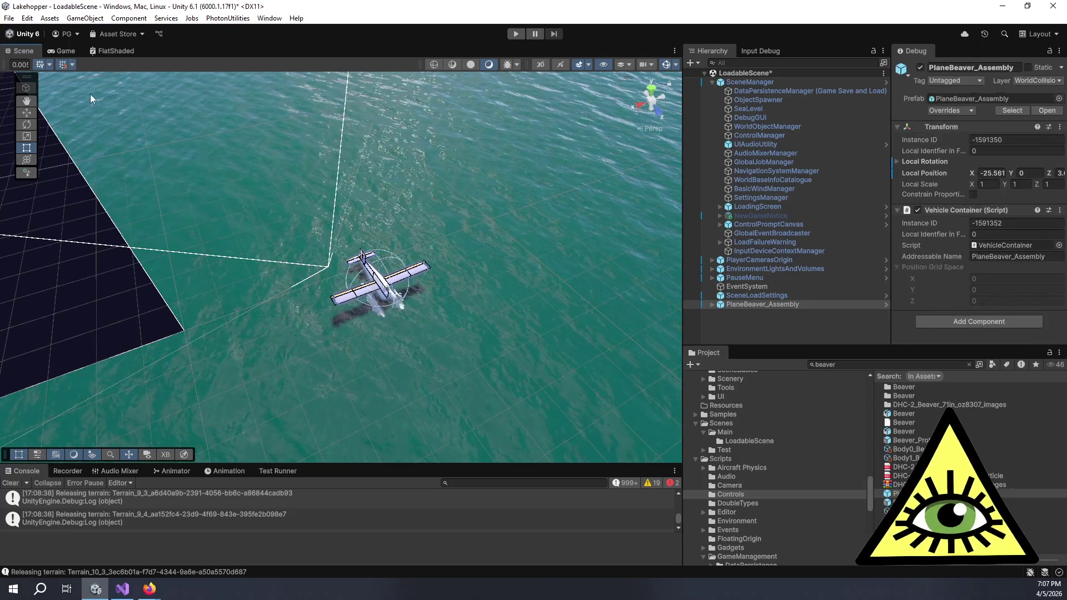
Switch to the Move tool and orbit to a low view of the seaplane against the horizon.
{"action": "left_click", "coordinate": [26, 112]}
{"action": "scroll", "coordinate": [386, 340], "scroll_direction": "down", "scroll_amount": 5}
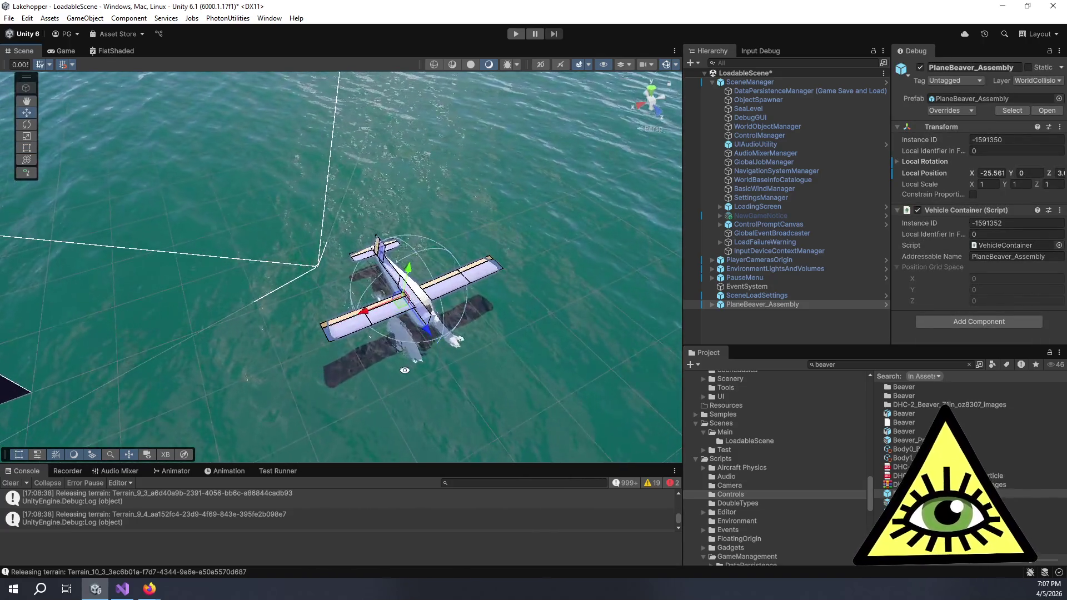
{"action": "mouse_move", "coordinate": [404, 370]}
{"action": "left_mouse_down"}
{"action": "mouse_move", "coordinate": [389, 136]}
{"action": "mouse_move", "coordinate": [391, 211]}
{"action": "mouse_move", "coordinate": [294, 434]}
{"action": "mouse_move", "coordinate": [311, 248]}
{"action": "mouse_move", "coordinate": [330, 200]}
{"action": "mouse_move", "coordinate": [339, 214]}
{"action": "left_mouse_up"}
{"action": "scroll", "coordinate": [408, 302], "scroll_direction": "up", "scroll_amount": 3}
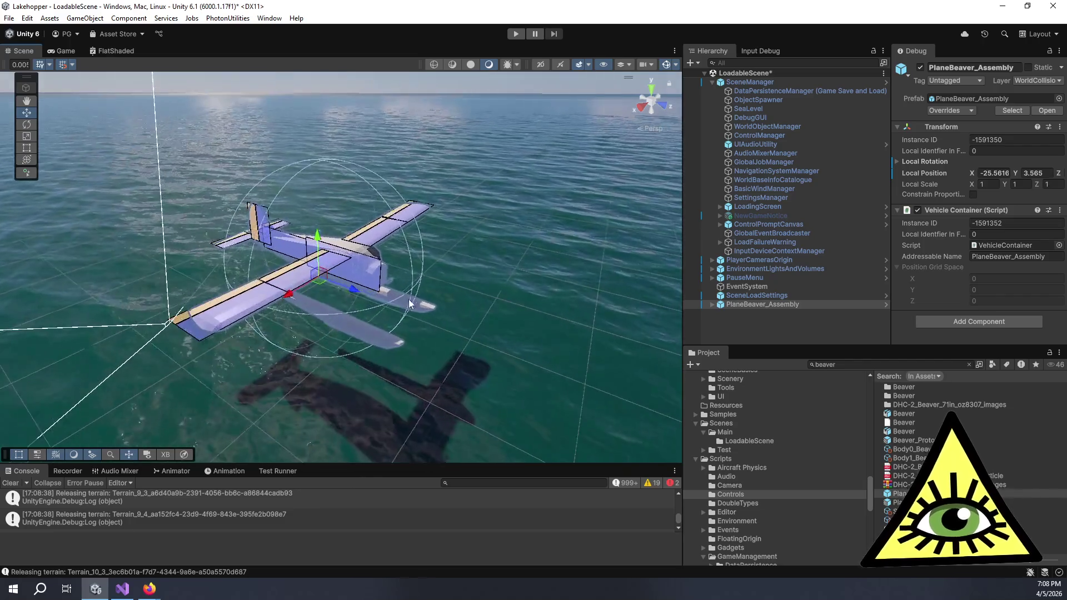
{"action": "mouse_move", "coordinate": [408, 299]}
{"action": "left_mouse_down"}
{"action": "mouse_move", "coordinate": [484, 366]}
{"action": "mouse_move", "coordinate": [577, 361]}
{"action": "mouse_move", "coordinate": [508, 349]}
{"action": "mouse_move", "coordinate": [449, 275]}
{"action": "mouse_move", "coordinate": [452, 335]}
{"action": "mouse_move", "coordinate": [430, 303]}
{"action": "mouse_move", "coordinate": [399, 306]}
{"action": "left_mouse_up"}
{"action": "scroll", "coordinate": [452, 331], "scroll_direction": "down", "scroll_amount": 2}
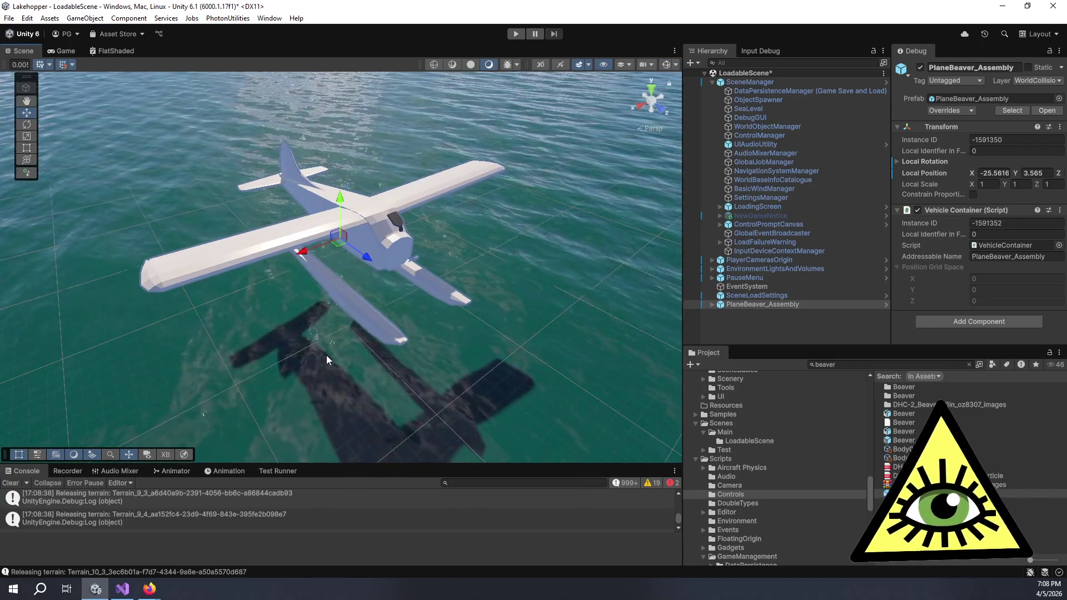
{"action": "mouse_move", "coordinate": [374, 338]}
{"action": "left_mouse_down", "text": "alt"}
{"action": "mouse_move", "coordinate": [663, 310]}
{"action": "mouse_move", "coordinate": [391, 240]}
{"action": "left_mouse_up", "text": "alt"}
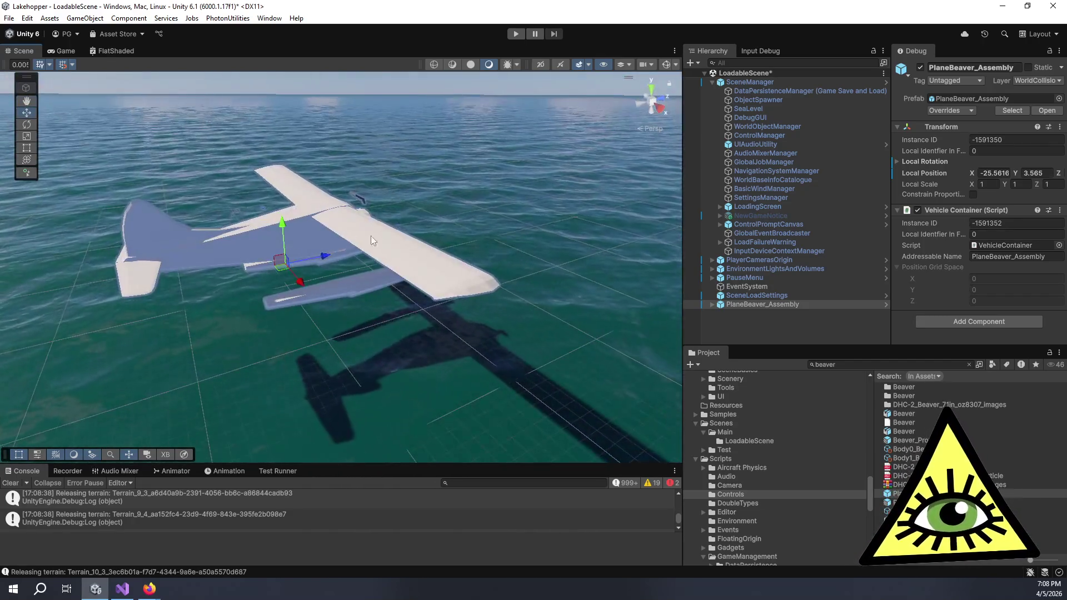
Zoom in and orbit around the wing to view the seaplane from the front-left.
{"action": "scroll", "coordinate": [206, 211], "scroll_direction": "up", "scroll_amount": 3}
{"action": "scroll", "coordinate": [339, 252], "scroll_direction": "up", "scroll_amount": 10}
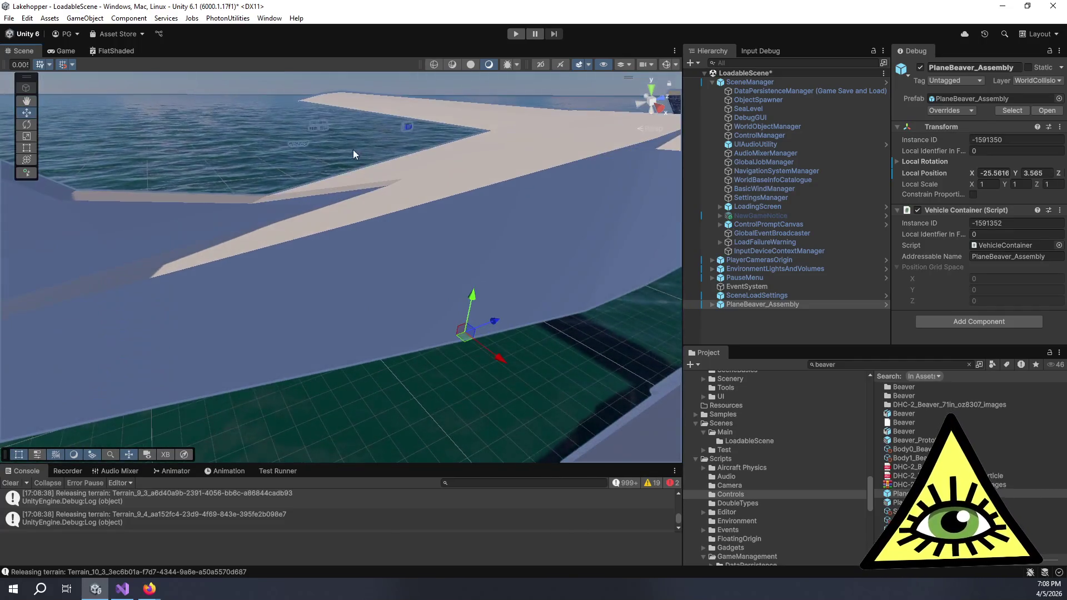
{"action": "scroll", "coordinate": [333, 275], "scroll_direction": "up", "scroll_amount": 8}
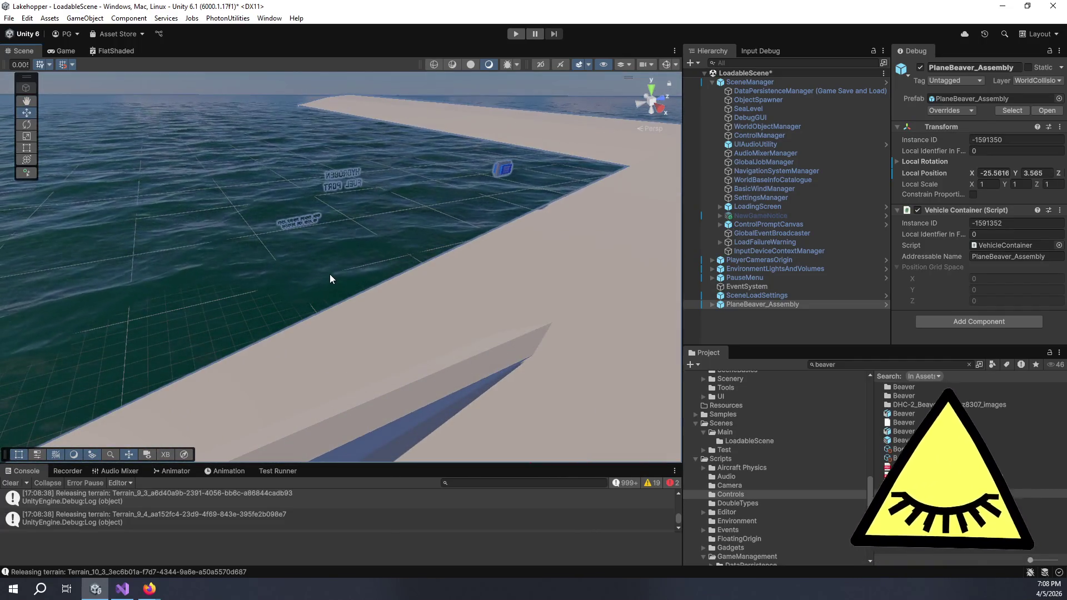
{"action": "mouse_move", "coordinate": [343, 307]}
{"action": "left_mouse_down", "text": "alt"}
{"action": "mouse_move", "coordinate": [543, 309]}
{"action": "mouse_move", "coordinate": [568, 269]}
{"action": "left_mouse_up", "text": "alt"}
{"action": "mouse_move", "coordinate": [441, 246]}
{"action": "left_mouse_down", "text": "alt"}
{"action": "mouse_move", "coordinate": [144, 270]}
{"action": "mouse_move", "coordinate": [335, 241]}
{"action": "mouse_move", "coordinate": [398, 273]}
{"action": "left_mouse_up", "text": "alt"}
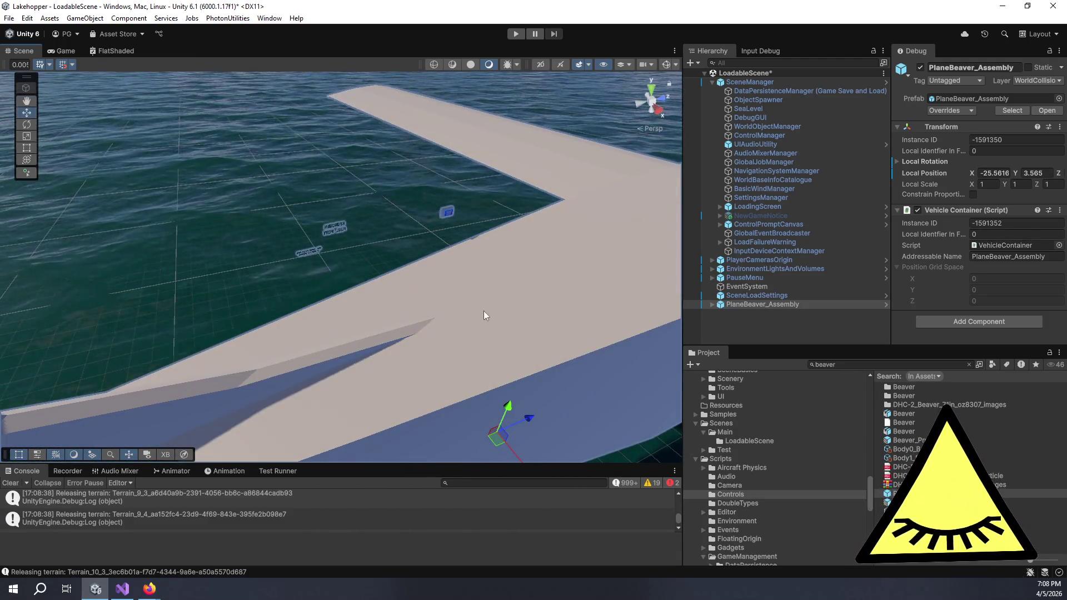
{"action": "left_click_drag", "start_coordinate": [484, 311], "coordinate": [385, 272]}
{"action": "scroll", "coordinate": [388, 275], "scroll_direction": "down", "scroll_amount": 10}
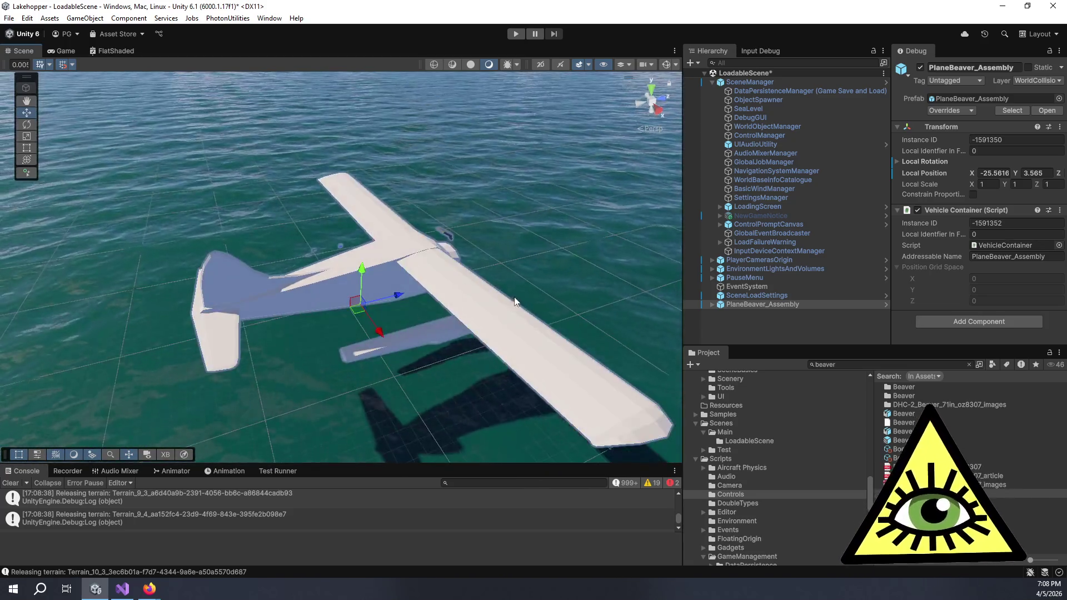
{"action": "mouse_move", "coordinate": [515, 302]}
{"action": "left_mouse_down", "text": "alt"}
{"action": "mouse_move", "coordinate": [411, 309]}
{"action": "mouse_move", "coordinate": [481, 339]}
{"action": "mouse_move", "coordinate": [409, 331]}
{"action": "left_mouse_up", "text": "alt"}
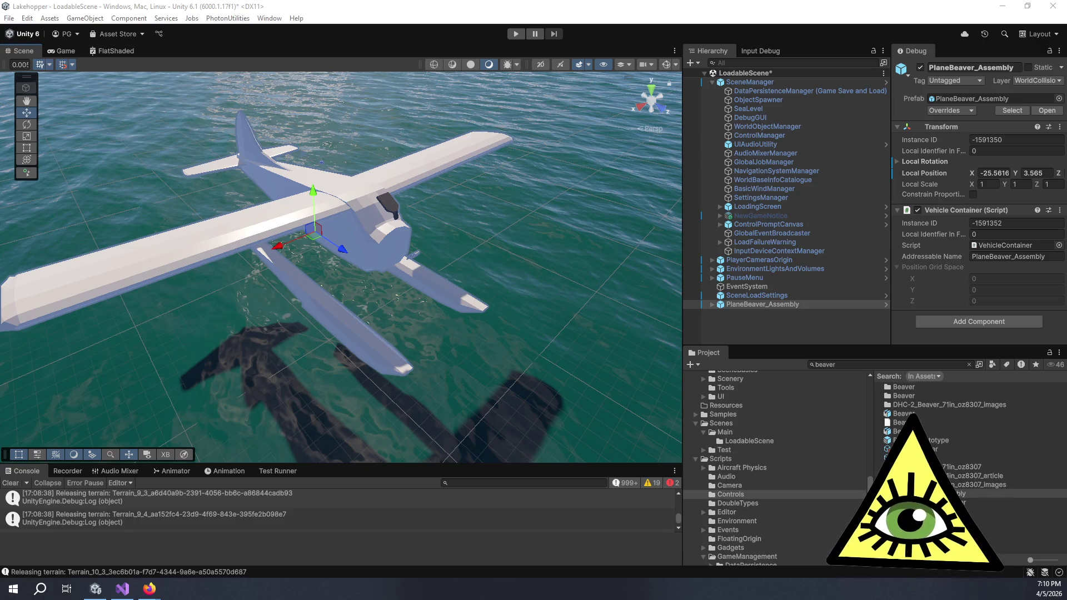
Drag the Firefox window with the NASA Artemis II Flight Day 5 article onto the screen.
{"action": "mouse_move", "coordinate": [1066, 63]}
{"action": "left_mouse_down"}
{"action": "mouse_move", "coordinate": [501, 62]}
{"action": "mouse_move", "coordinate": [523, 81]}
{"action": "left_mouse_up"}
{"action": "scroll", "coordinate": [585, 388], "scroll_direction": "up", "scroll_amount": 1}
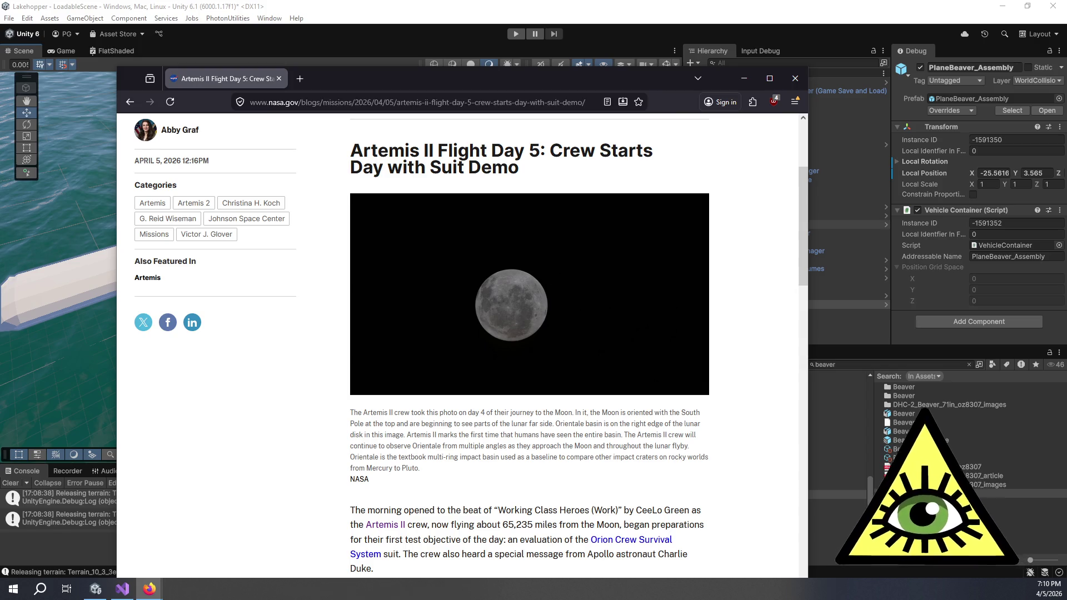
Hide the NASA article, then bring forward the YouTube Short of NASA moon footage.
{"action": "key", "text": "alt+Tab"}
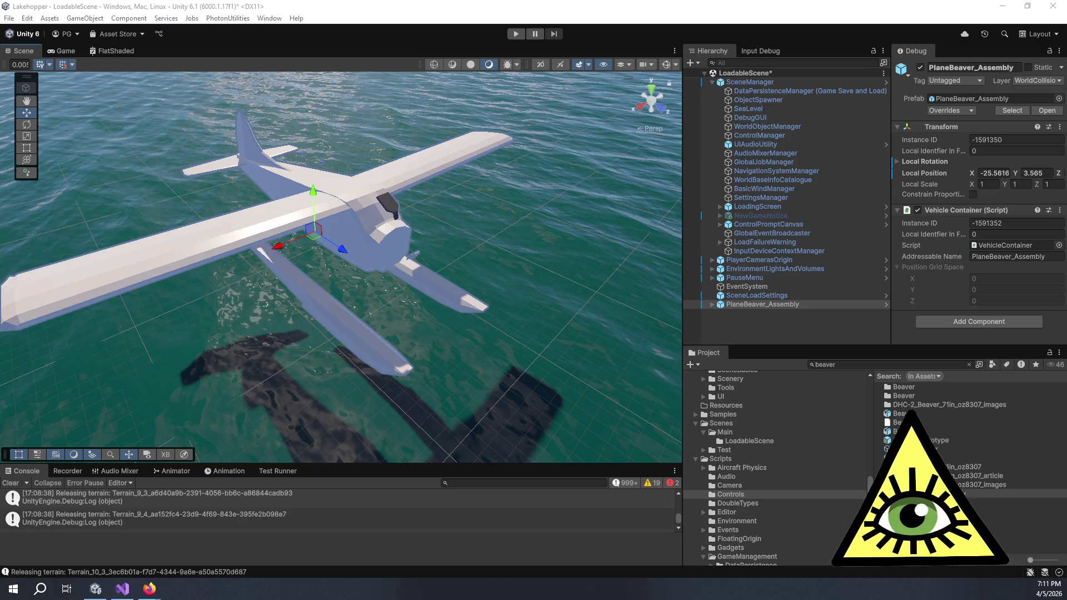
{"action": "key", "text": "alt+Tab"}
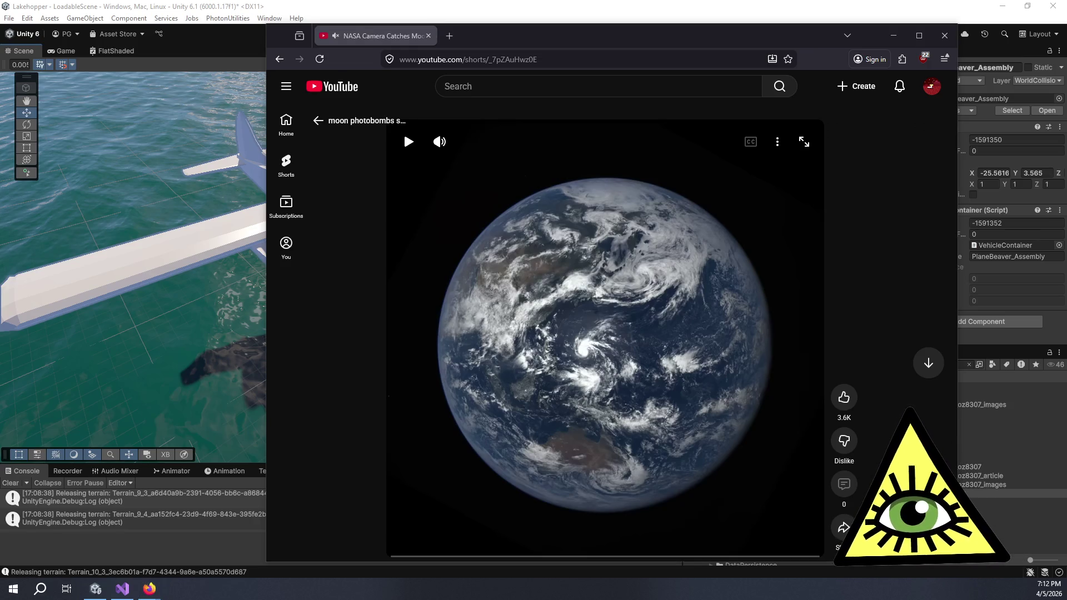
{"action": "mouse_move", "coordinate": [411, 383]}
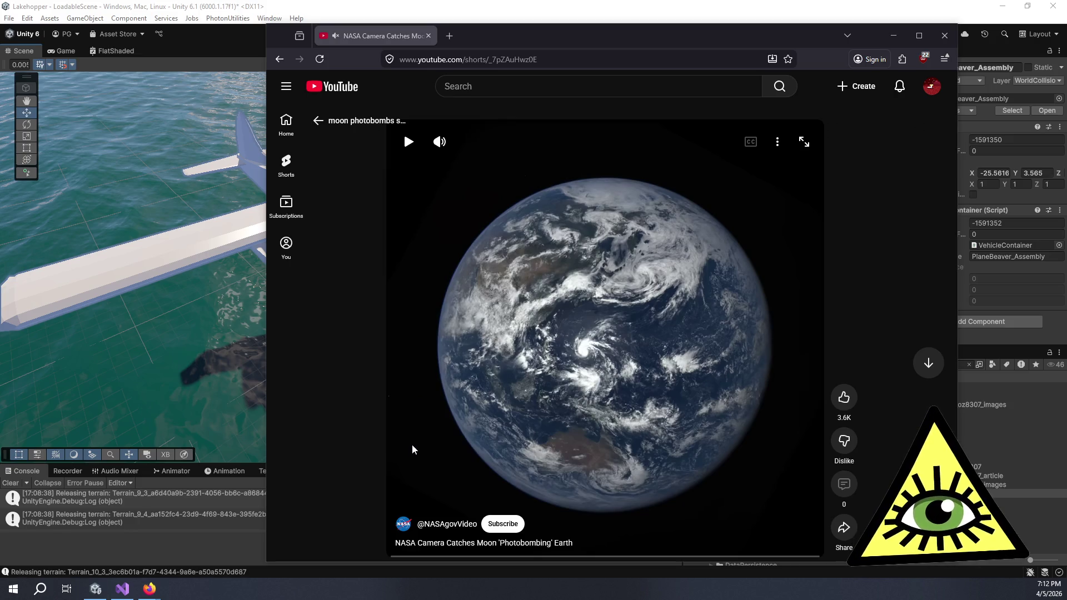
{"action": "left_click", "coordinate": [437, 431]}
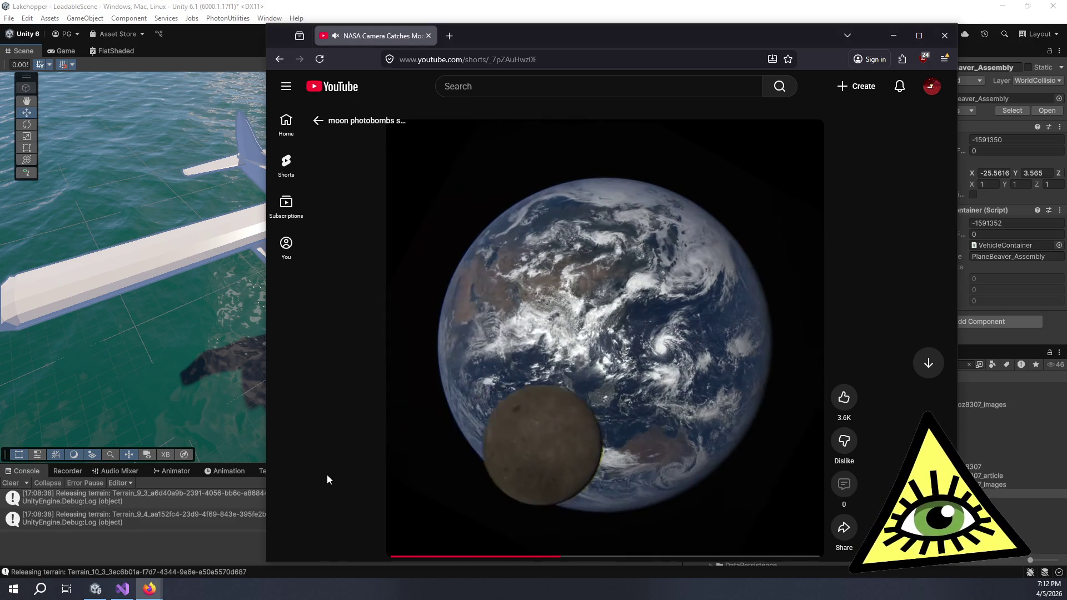
{"action": "left_click", "coordinate": [470, 395]}
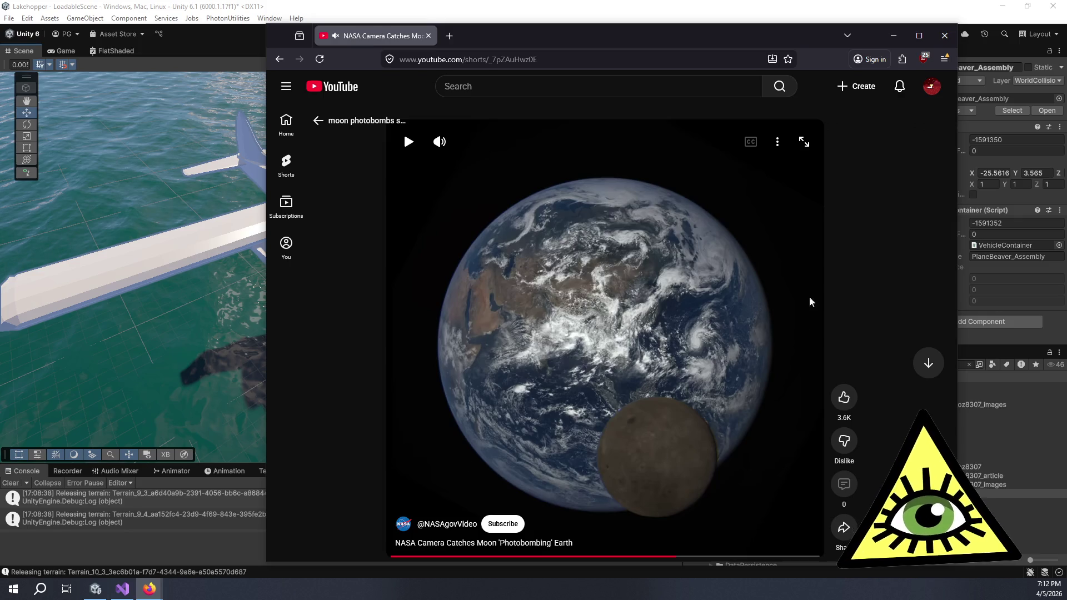
{"action": "left_click", "coordinate": [695, 361]}
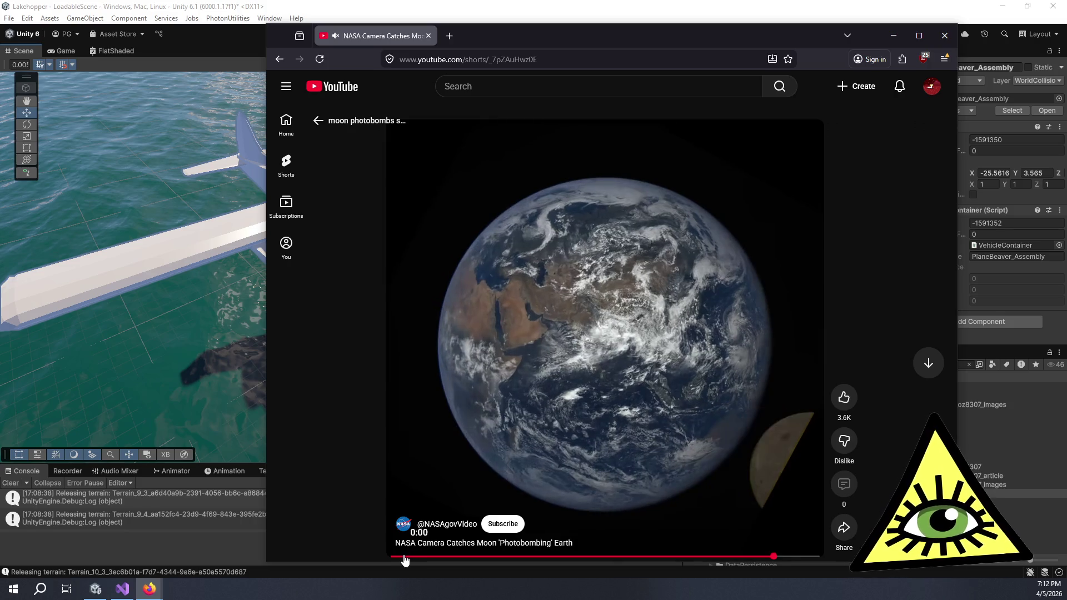
{"action": "left_click", "coordinate": [406, 557]}
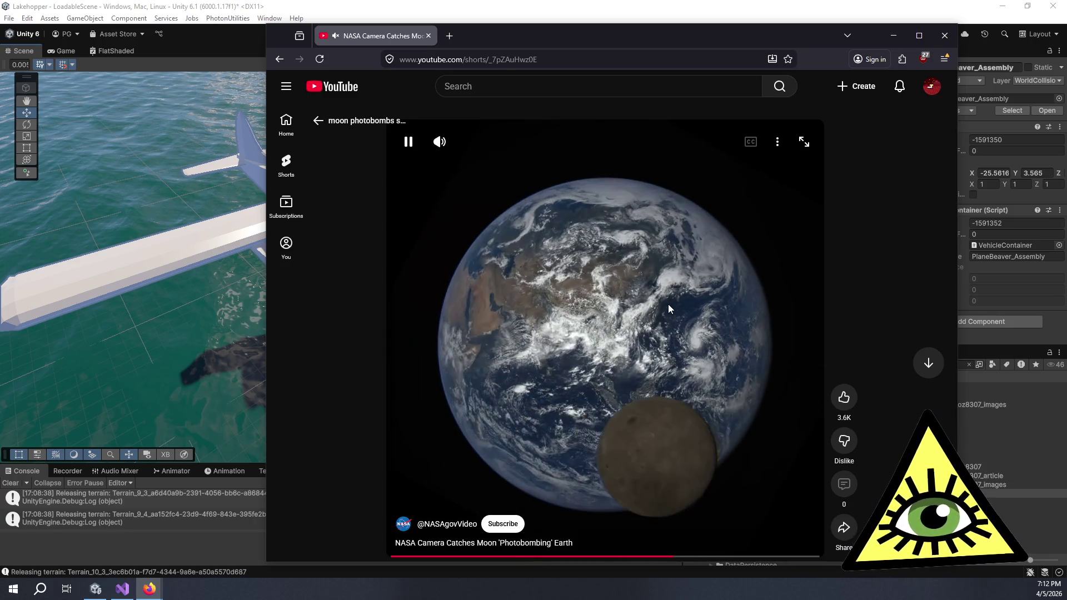
{"action": "left_click", "coordinate": [668, 303]}
{"action": "left_click_drag", "start_coordinate": [607, 45], "coordinate": [1066, 42]}
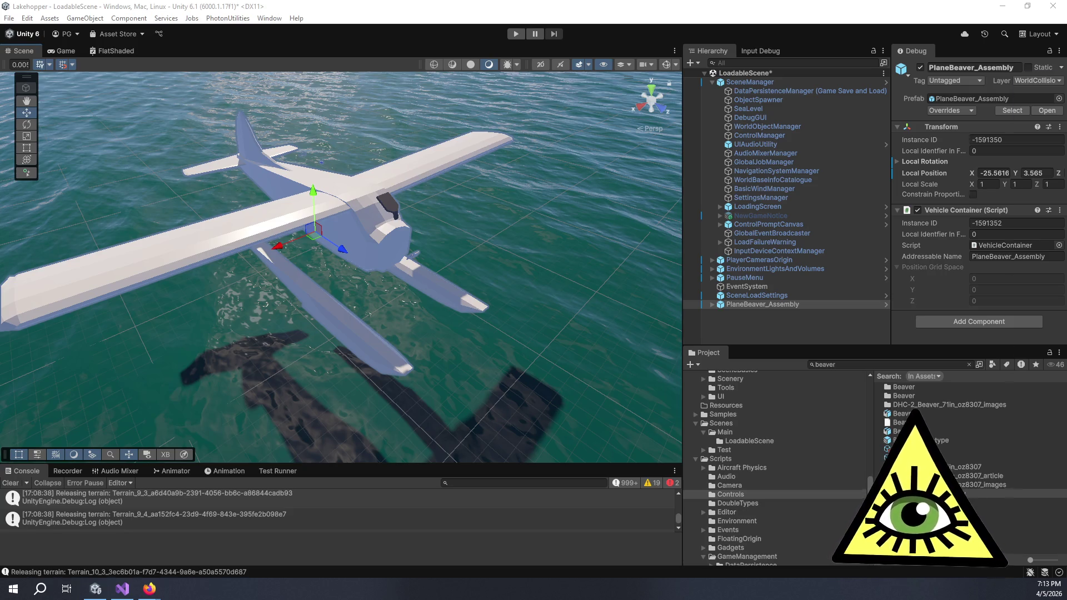
Bring the Firefox window with the Far side of the Moon Wikipedia article to the front.
{"action": "key", "text": "alt+Tab"}
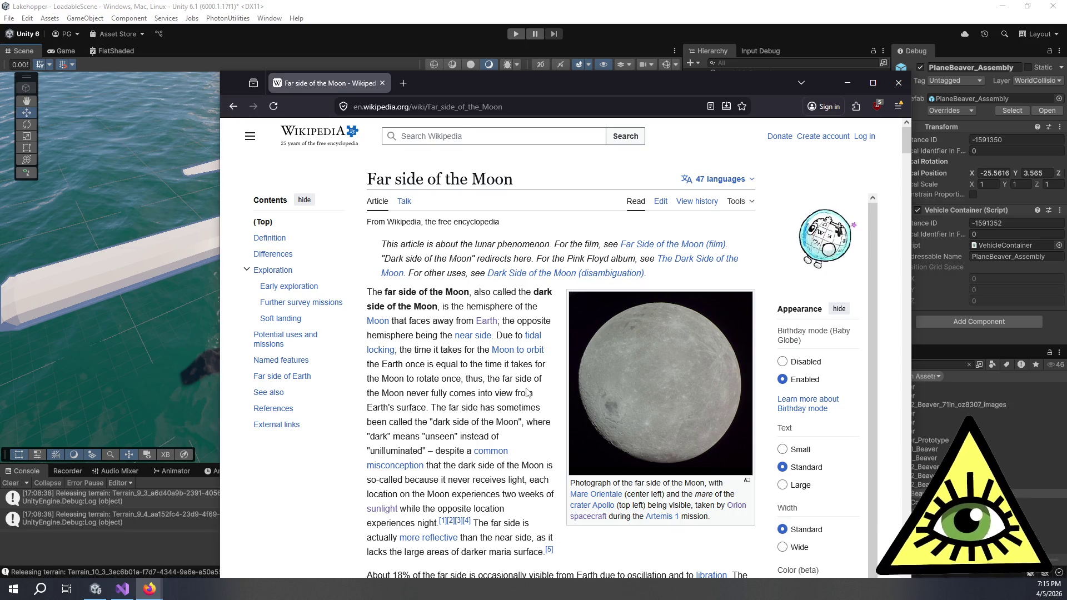
Scroll past the lead paragraph and infobox image of the Far side of the Moon article.
{"action": "scroll", "coordinate": [514, 394], "scroll_direction": "down", "scroll_amount": 2}
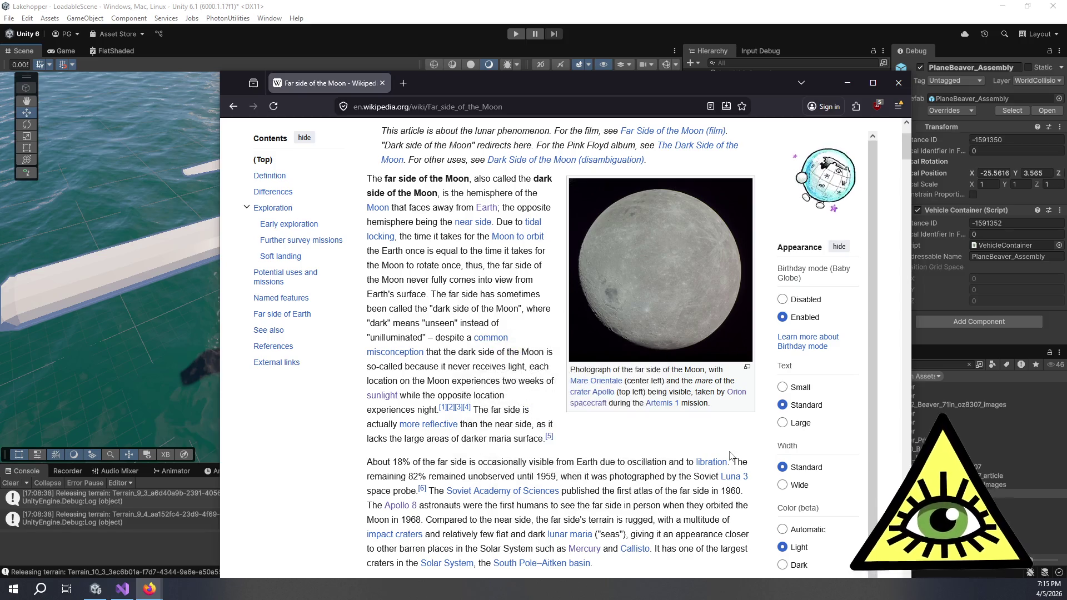
Open the far-side moon photo in the media viewer and nudge the browser window into place.
{"action": "left_click", "coordinate": [701, 353]}
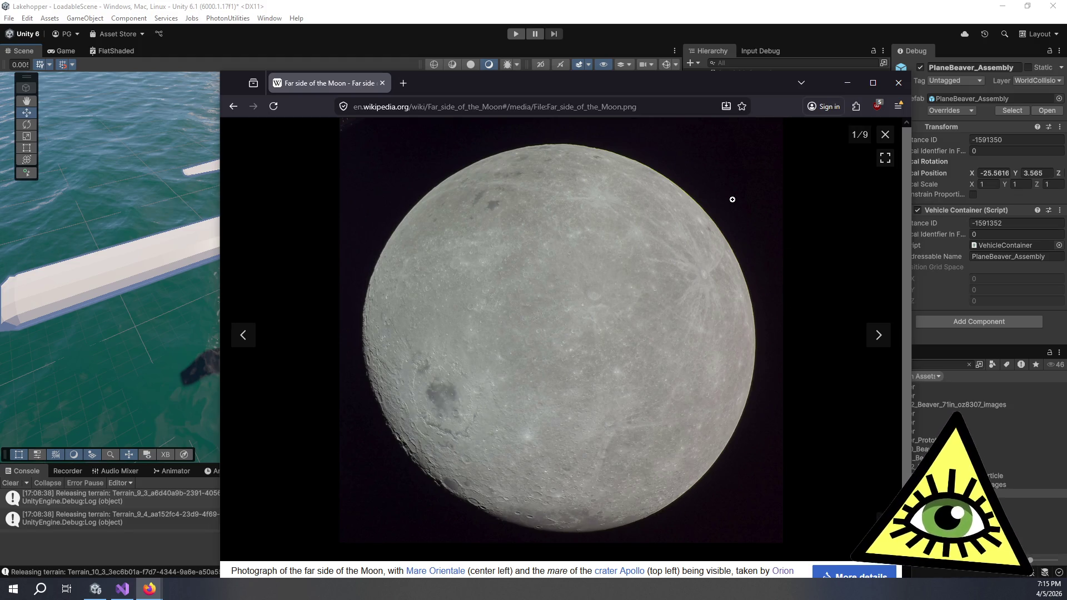
{"action": "left_click_drag", "start_coordinate": [637, 84], "coordinate": [636, 75]}
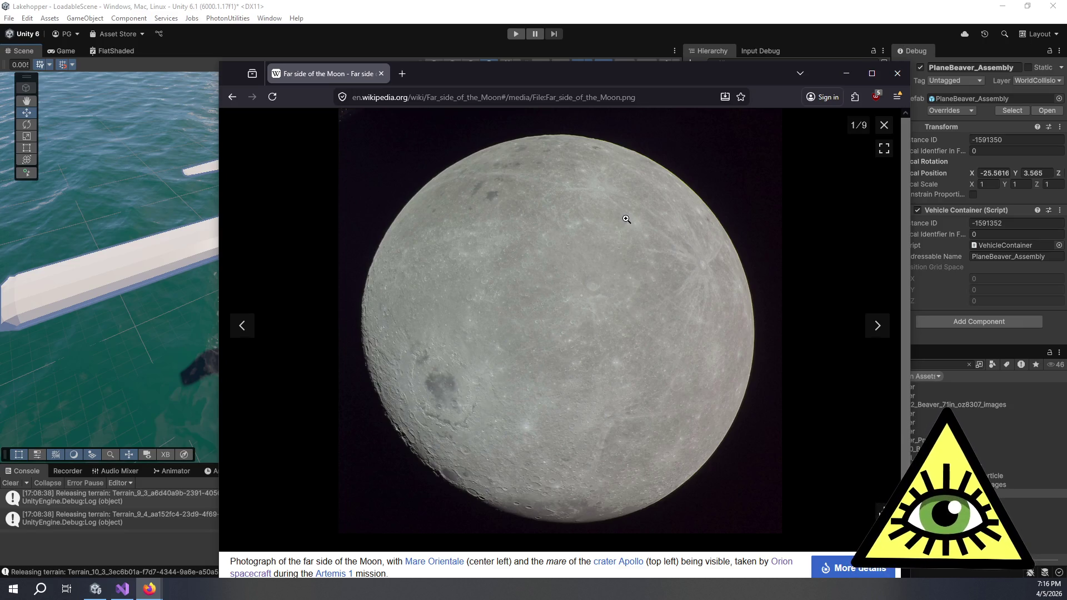
{"action": "left_click_drag", "start_coordinate": [471, 69], "coordinate": [508, 74]}
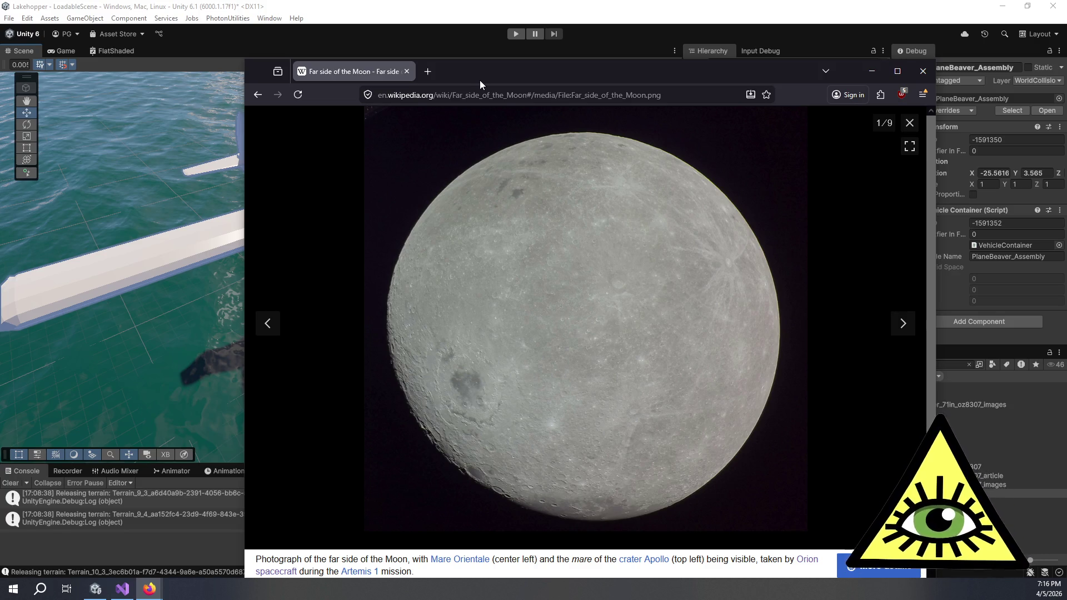
{"action": "key", "text": "alt+Tab"}
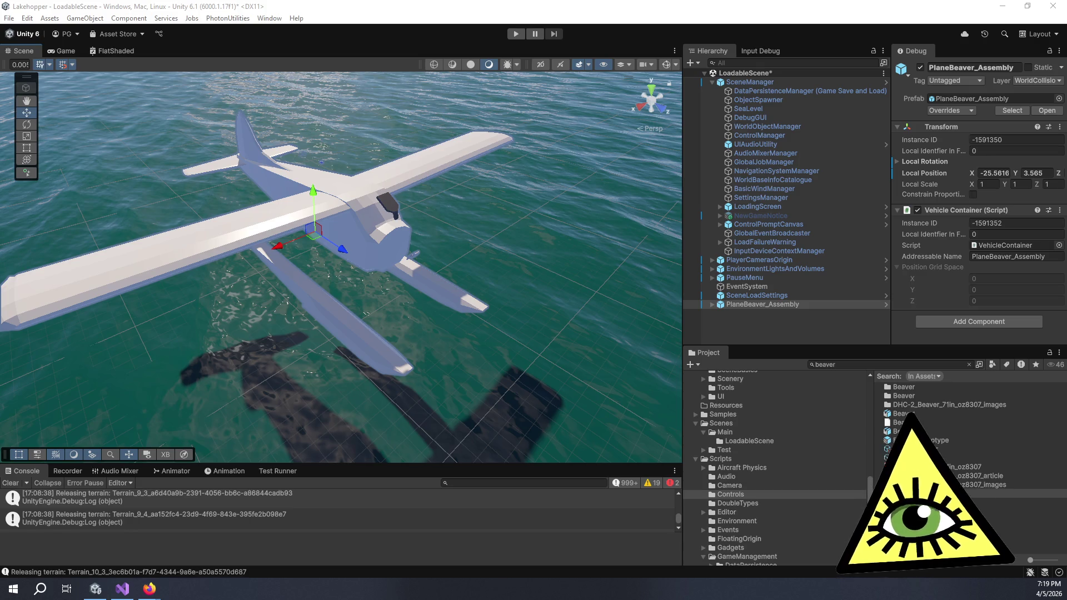
Orbit the Scene view to see the Beaver seaplane from a different angle.
{"action": "left_click_drag", "start_coordinate": [454, 238], "coordinate": [475, 225]}
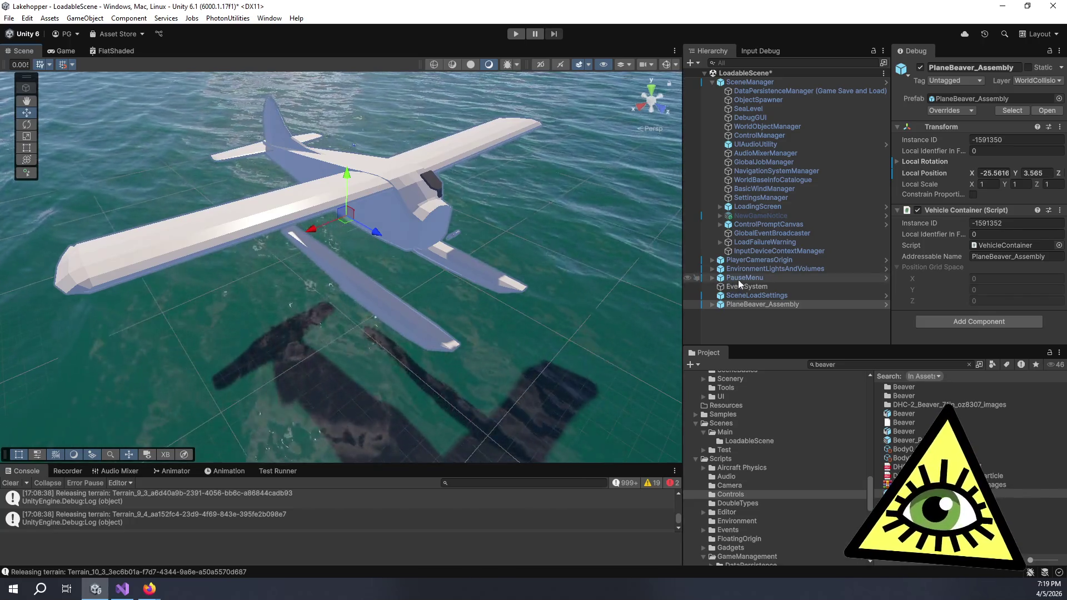
Frame the seaplane, check SceneLoadSettings, then select and delete PlaneBeaver_Assembly.
{"action": "double_click", "coordinate": [789, 304]}
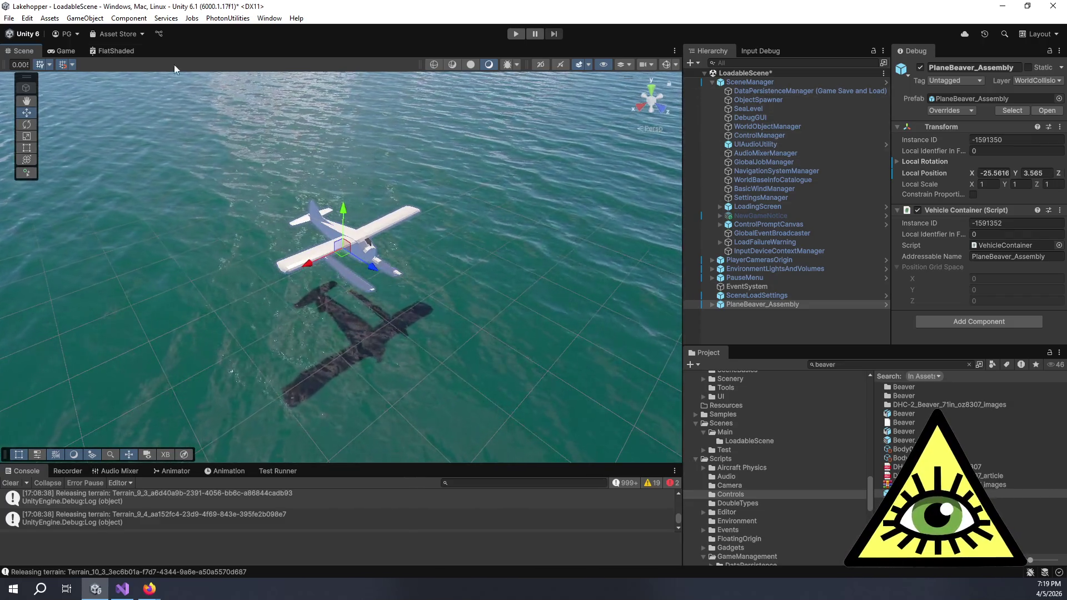
{"action": "left_click", "coordinate": [773, 298]}
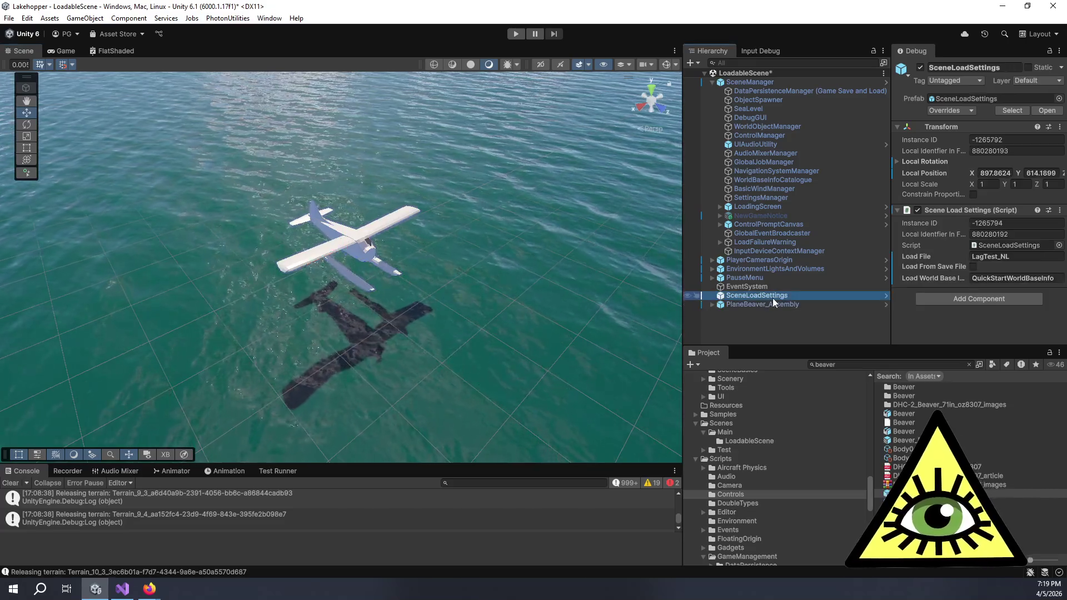
{"action": "left_click", "coordinate": [778, 303]}
{"action": "key", "text": "Delete"}
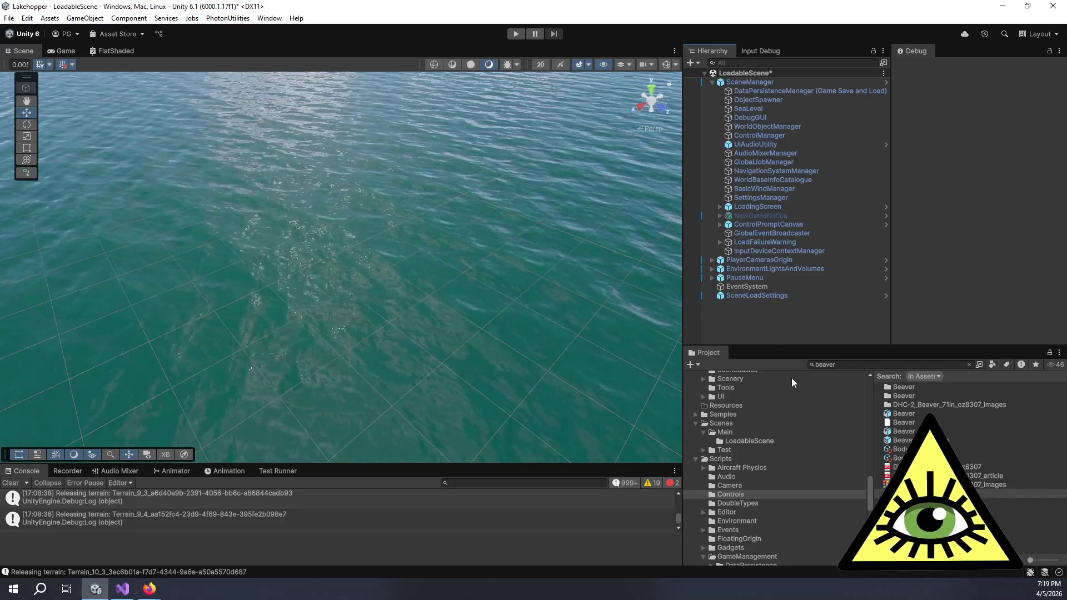
Select SceneLoadSettings, switch to the Game view and enter Play mode.
{"action": "left_click", "coordinate": [53, 48]}
{"action": "left_click", "coordinate": [768, 297]}
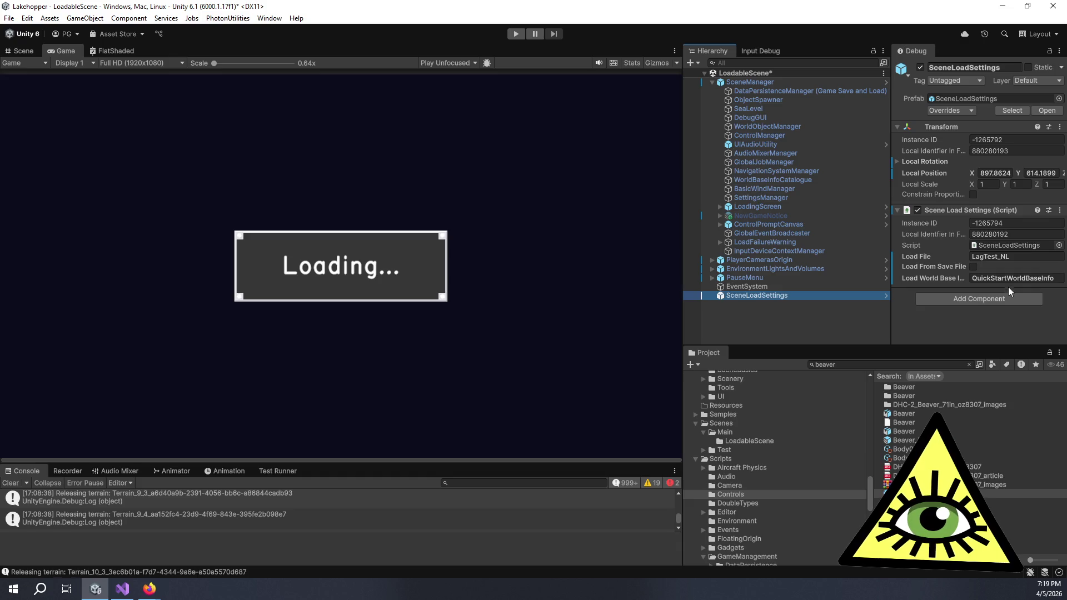
{"action": "left_click", "coordinate": [515, 34]}
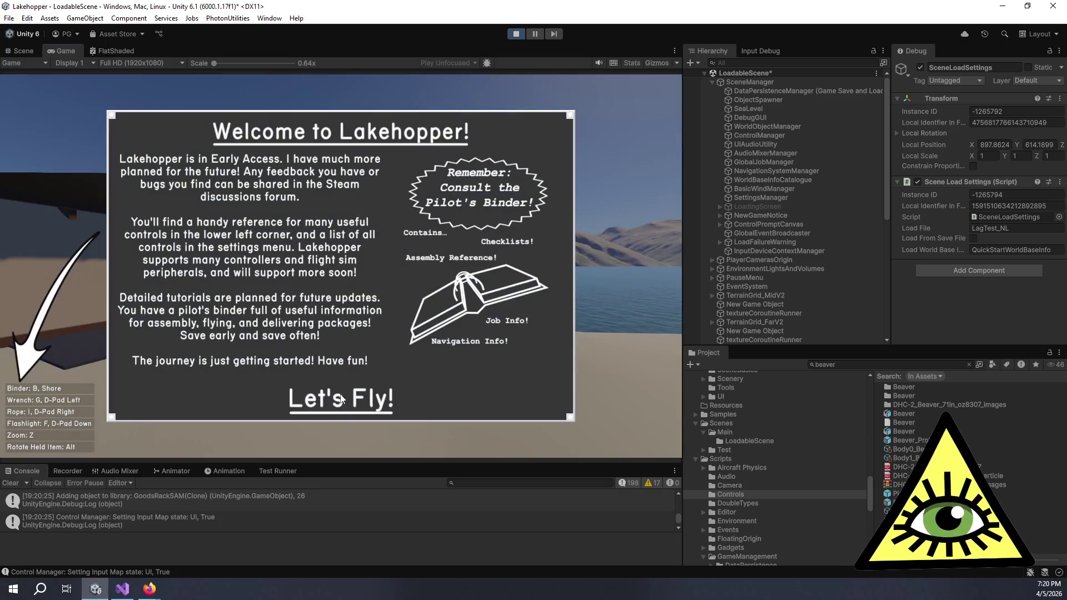
Dismiss the Let's Fly! welcome notice, walk the player toward the dock, and select BasicWindManager.
{"action": "left_click", "coordinate": [353, 397]}
{"action": "key", "text": "w"}
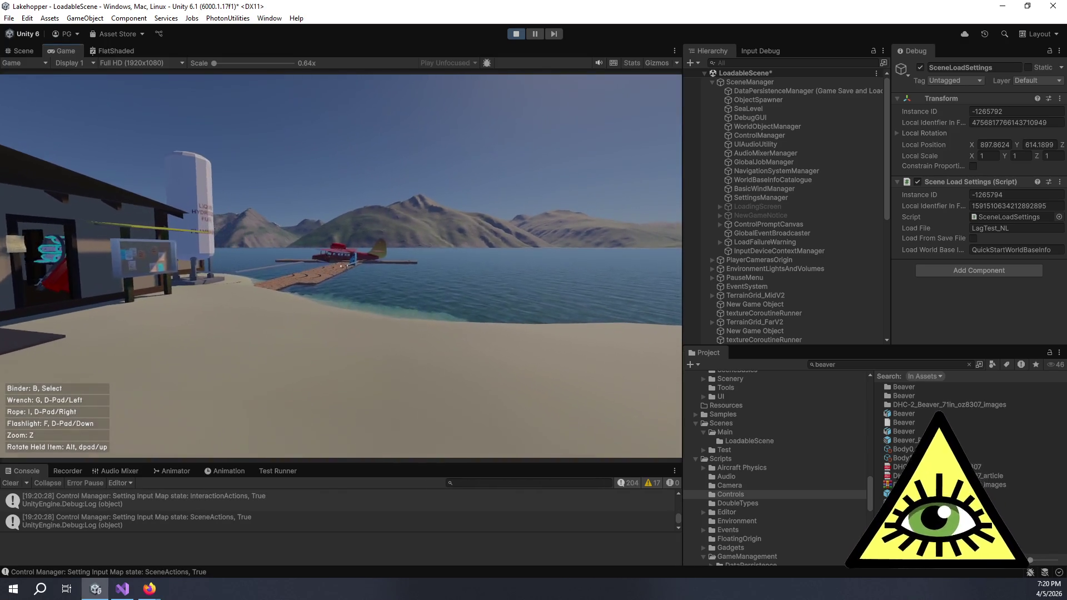
{"action": "key", "text": "s"}
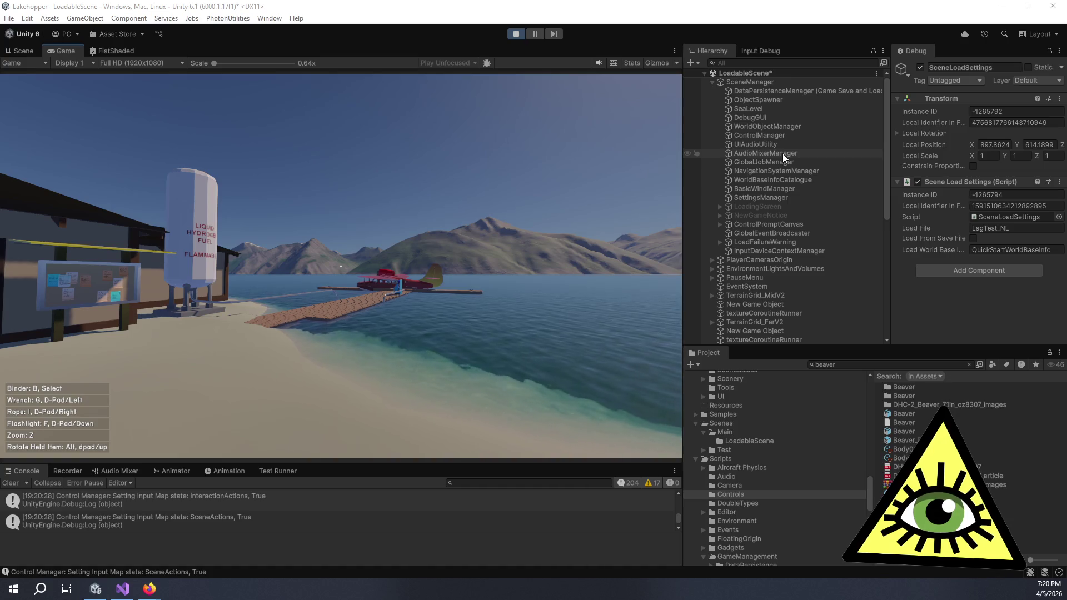
{"action": "left_click", "coordinate": [772, 188]}
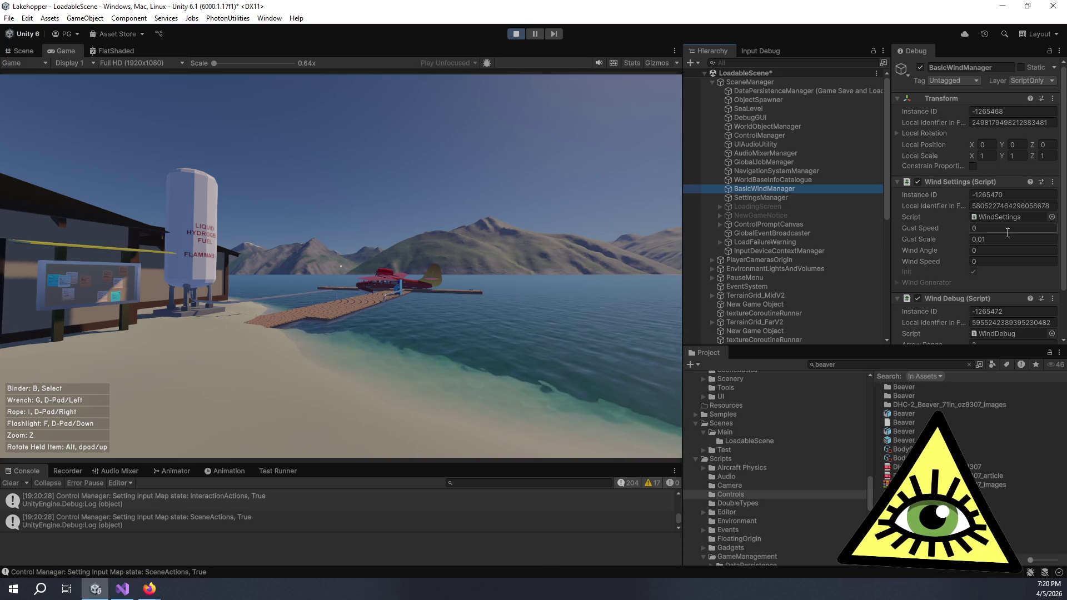
Set BasicWindManager's Wind Speed from 0 to 15 and return to the Scene view.
{"action": "left_click", "coordinate": [996, 251]}
{"action": "left_click", "coordinate": [981, 263]}
{"action": "type", "text": "10"}
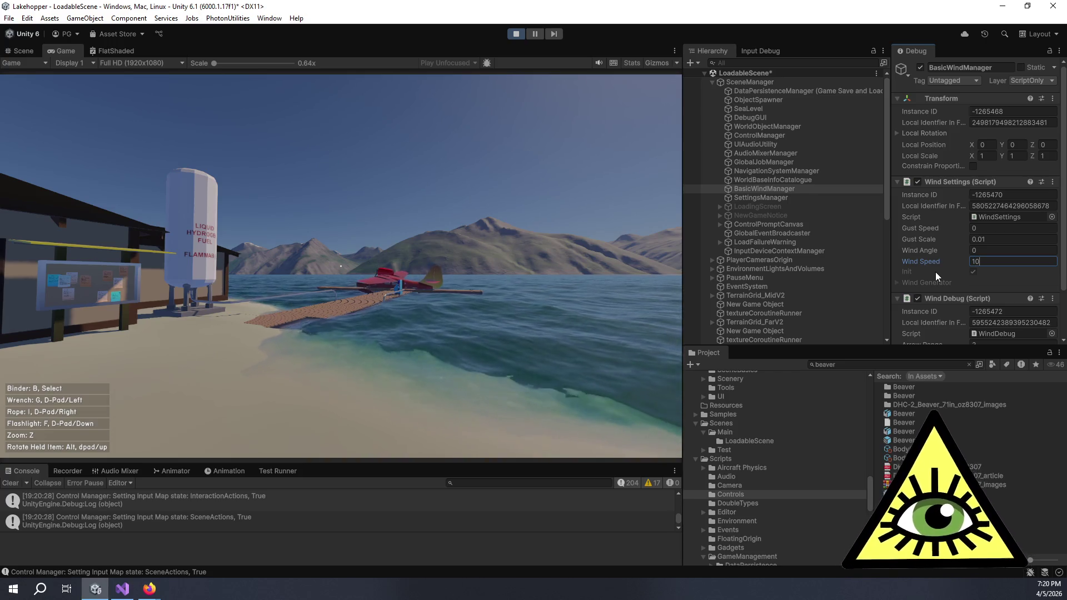
{"action": "key", "text": "Return"}
{"action": "type", "text": "15"}
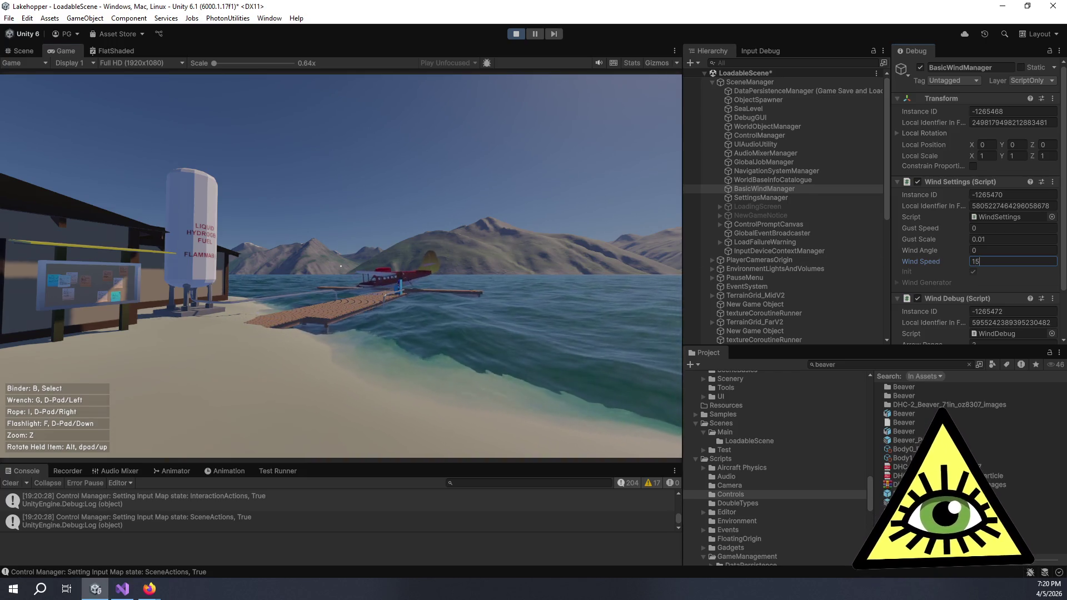
{"action": "type", "text": "w"}
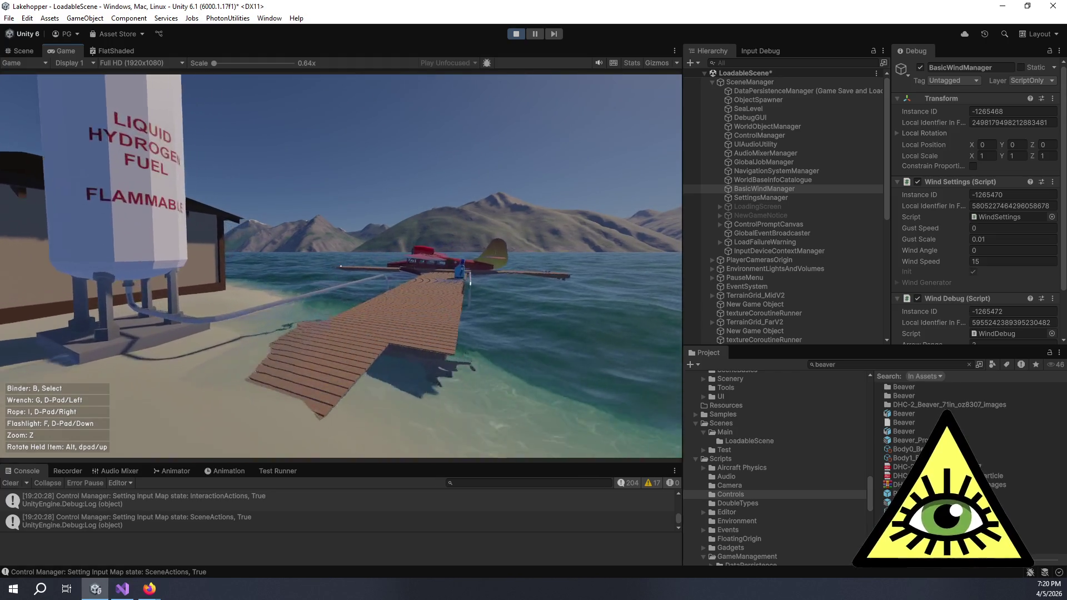
{"action": "type", "text": "w"}
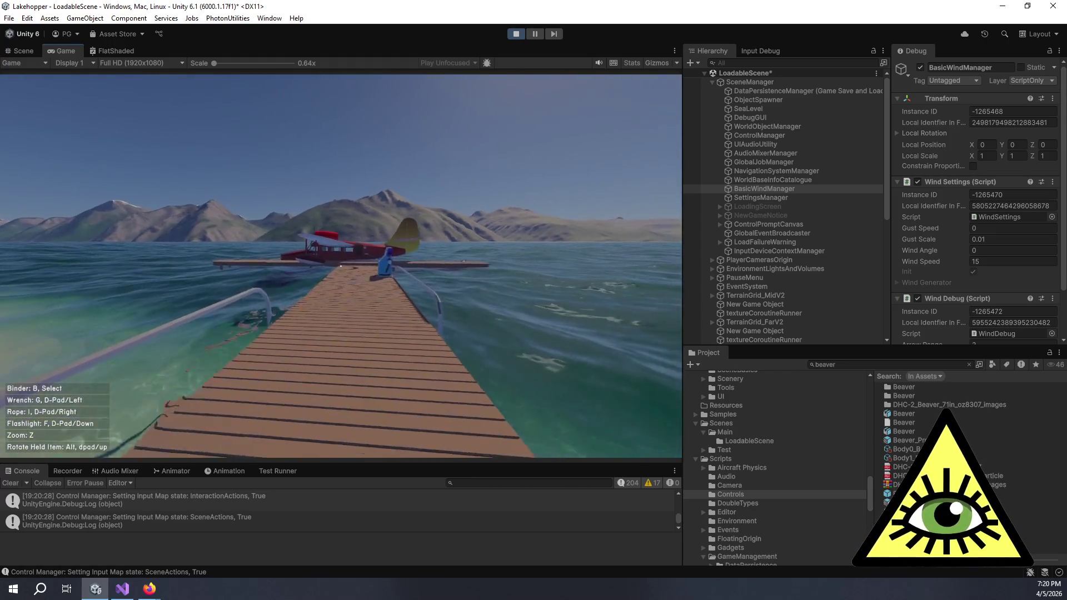
{"action": "type", "text": "w"}
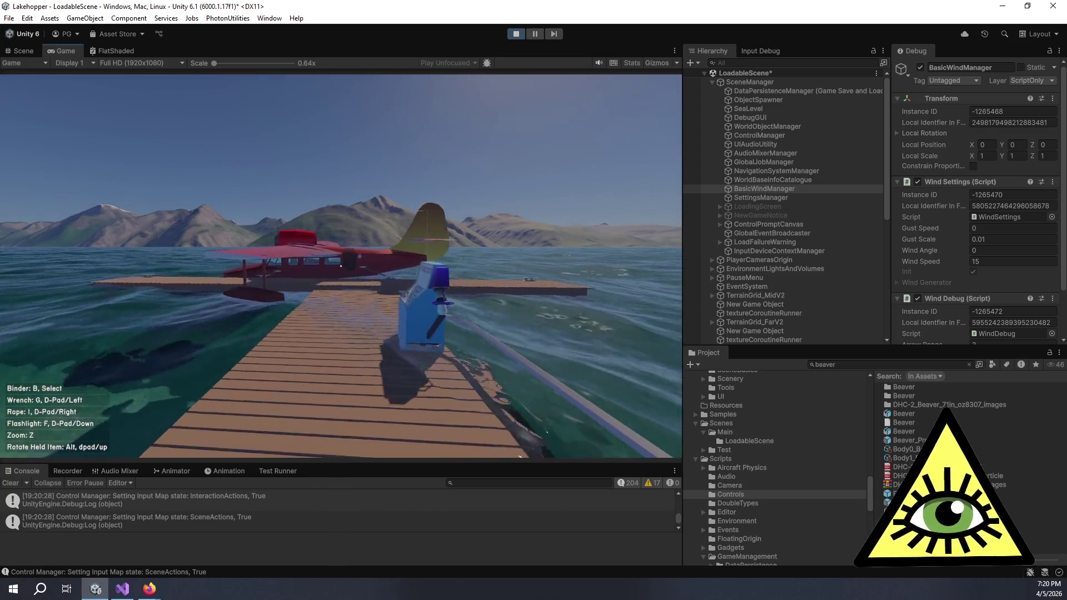
{"action": "type", "text": "w"}
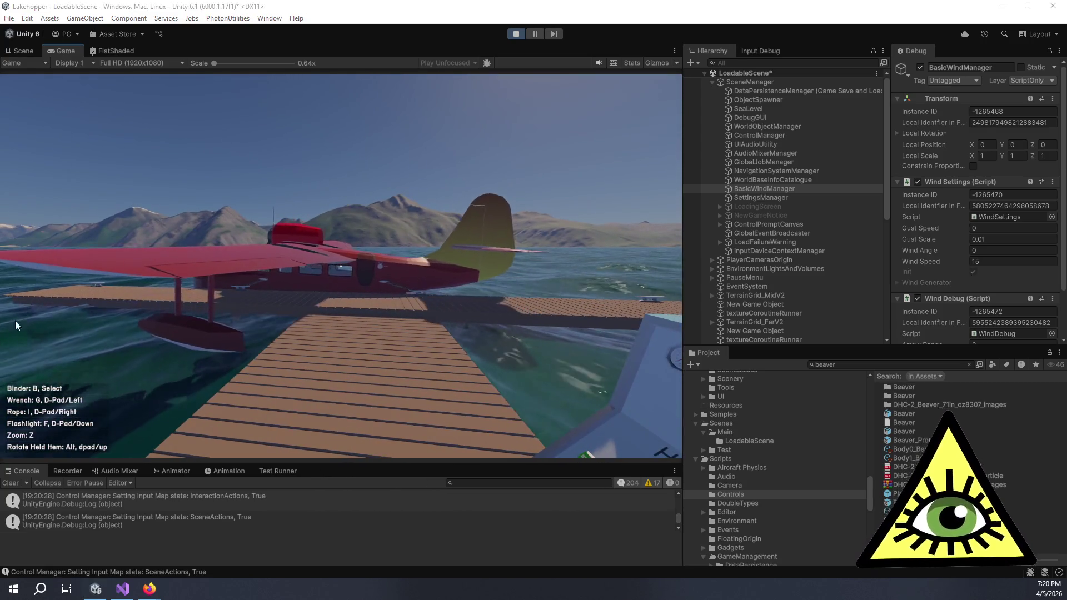
{"action": "left_click", "coordinate": [29, 48]}
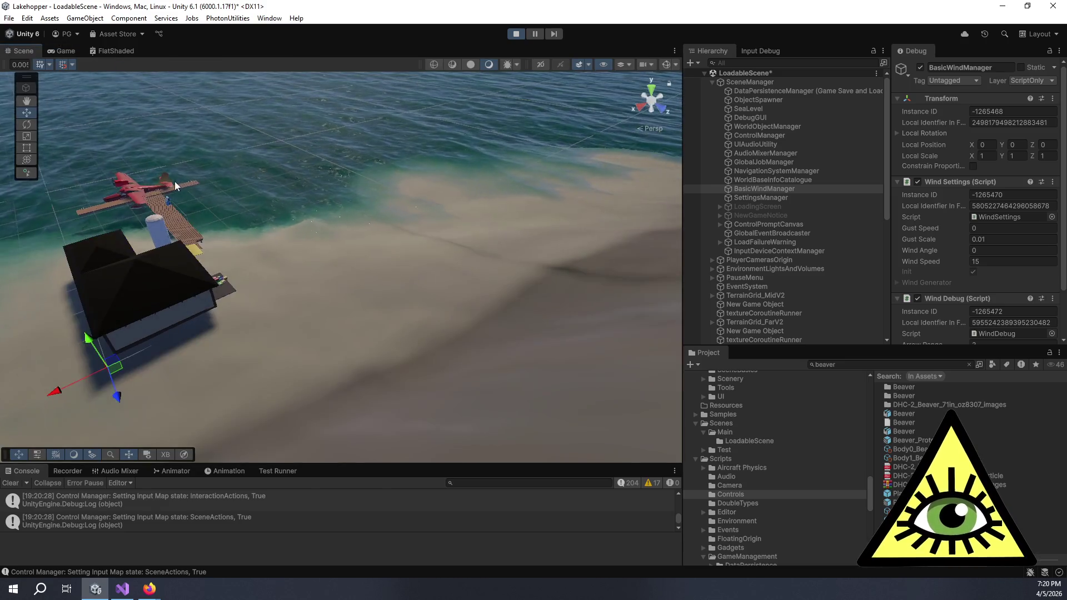
Frame the dock and zoom and orbit in close on the seaplane's pink wind-debug panels.
{"action": "key", "text": "f"}
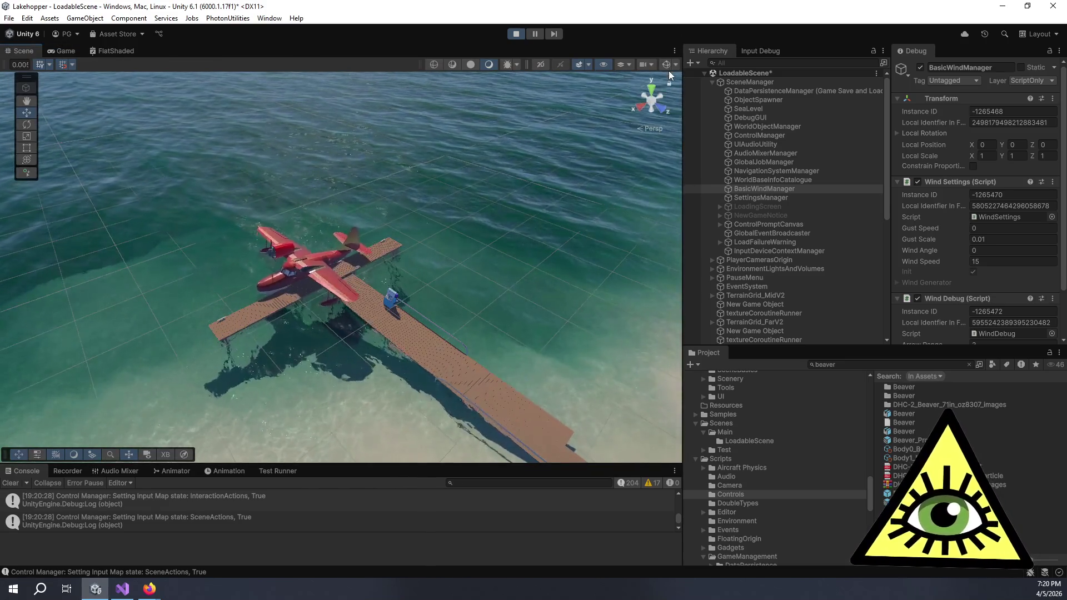
{"action": "scroll", "coordinate": [306, 317], "scroll_direction": "up", "scroll_amount": 5}
{"action": "mouse_move", "coordinate": [312, 318]}
{"action": "left_mouse_down"}
{"action": "mouse_move", "coordinate": [474, 338]}
{"action": "mouse_move", "coordinate": [513, 362]}
{"action": "mouse_move", "coordinate": [491, 343]}
{"action": "mouse_move", "coordinate": [339, 291]}
{"action": "left_mouse_up"}
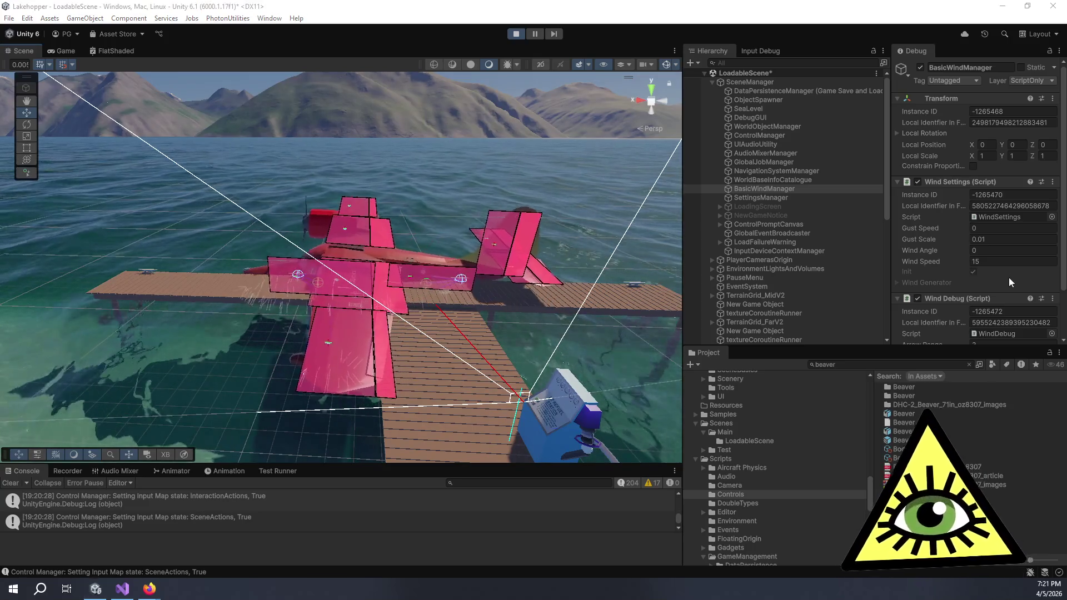
Reset BasicWindManager's Wind Speed to 0 in the Inspector.
{"action": "left_click", "coordinate": [988, 261]}
{"action": "type", "text": "0"}
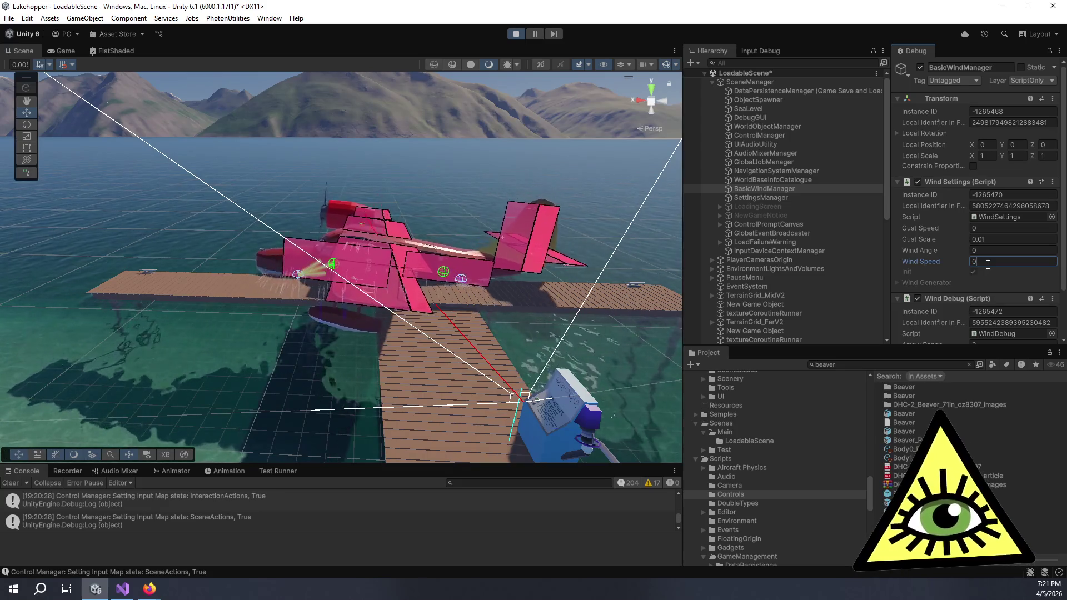
{"action": "left_click", "coordinate": [981, 229]}
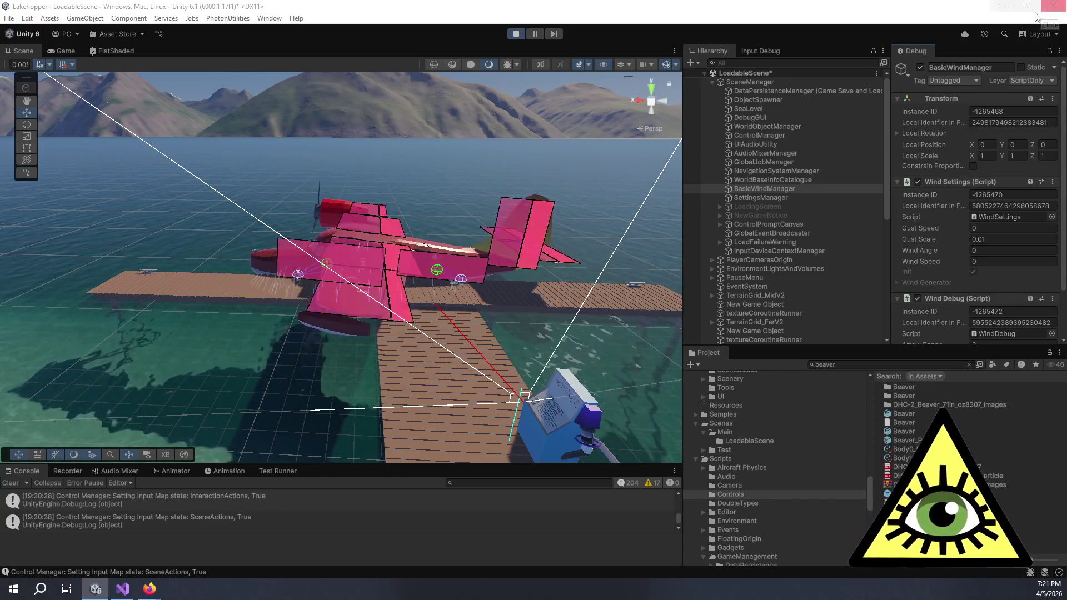
Stop the play-test and bring Firefox with Rewired's Release Notes to the front.
{"action": "left_click", "coordinate": [513, 35]}
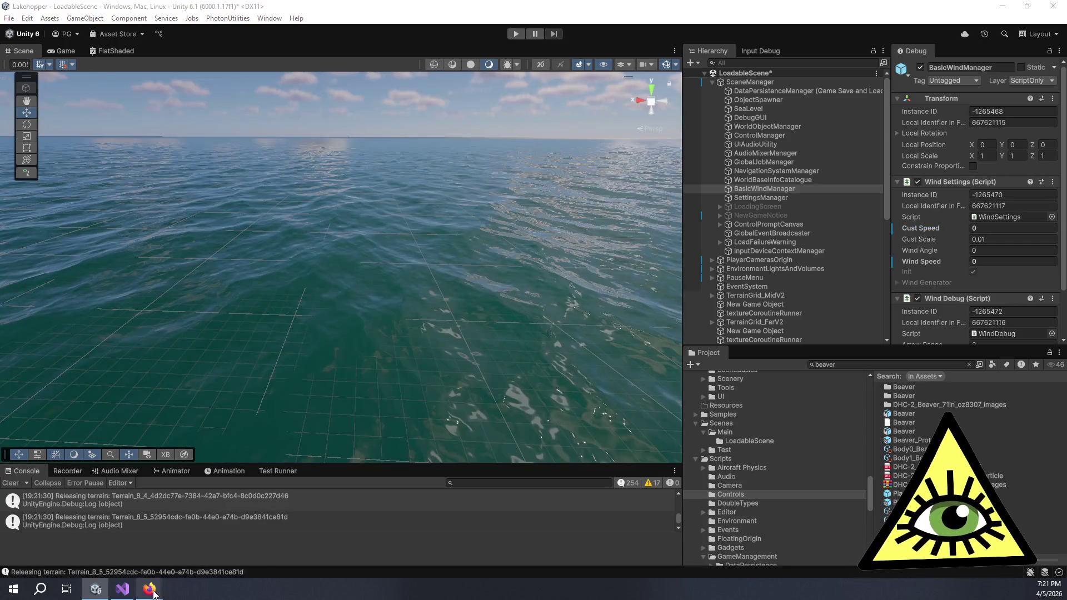
{"action": "mouse_move", "coordinate": [150, 589]}
{"action": "left_click", "coordinate": [248, 566]}
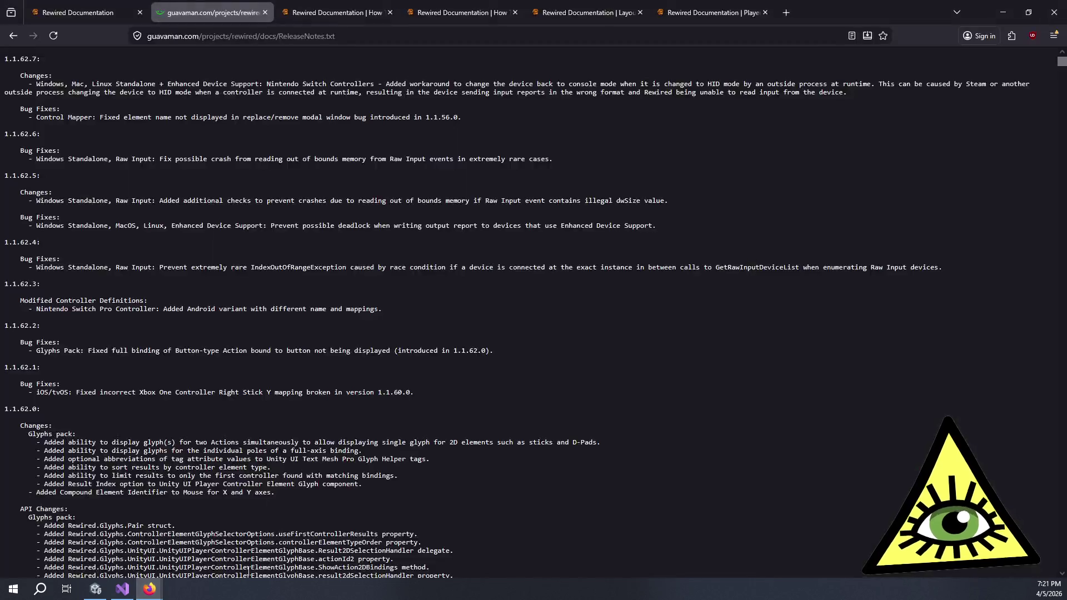